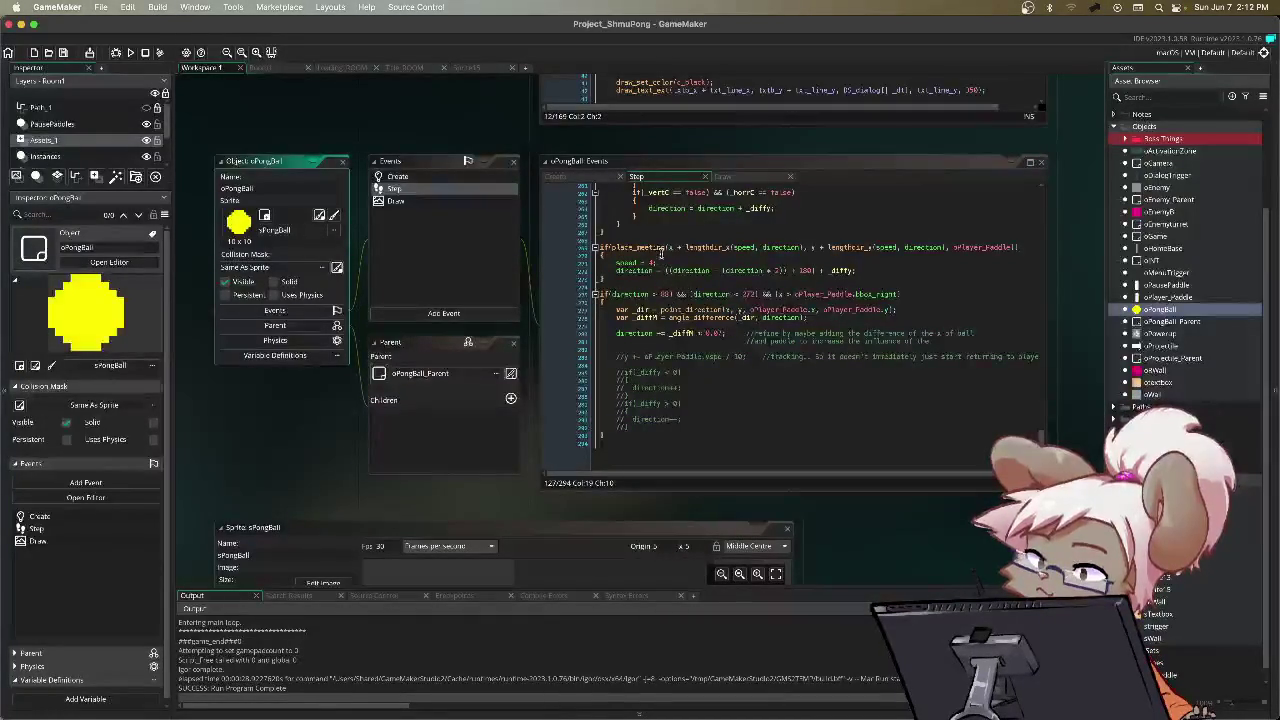
Step: Open the oGame object and scroll through its Draw GUI text-box drawing code
double_click(1189, 237)
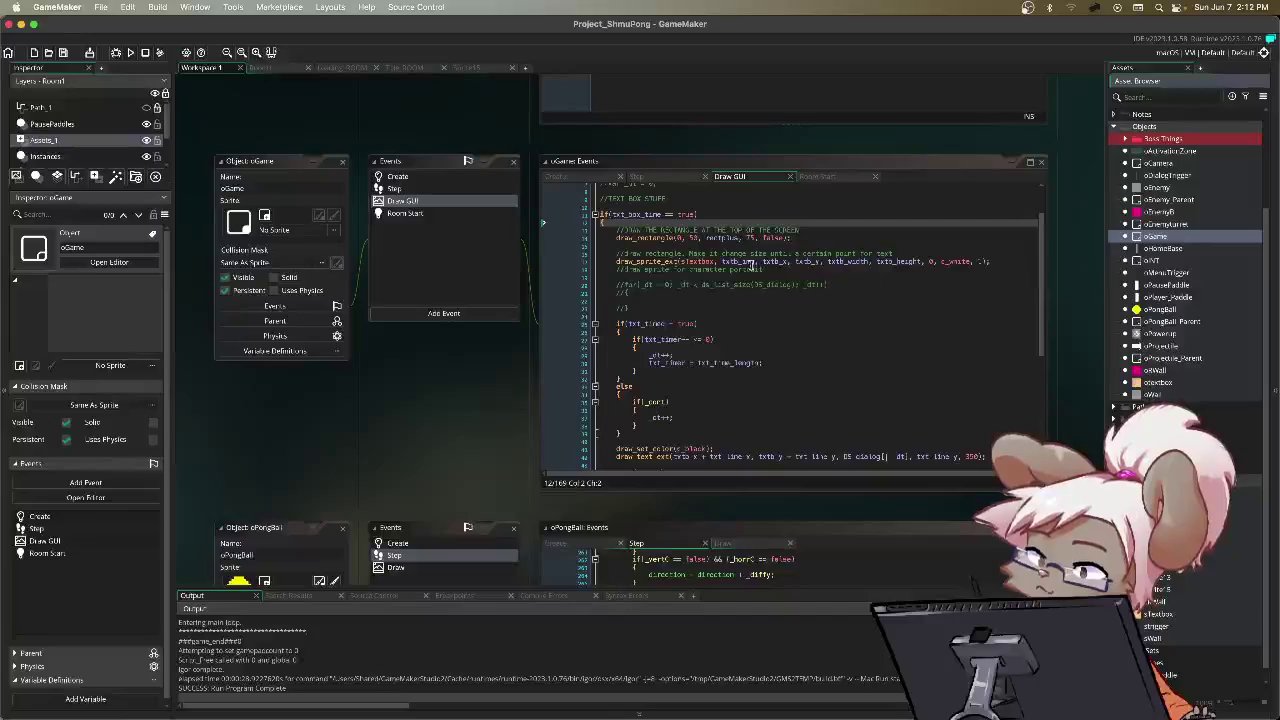
scroll(725, 280, down, 1)
scroll(725, 280, down, 7)
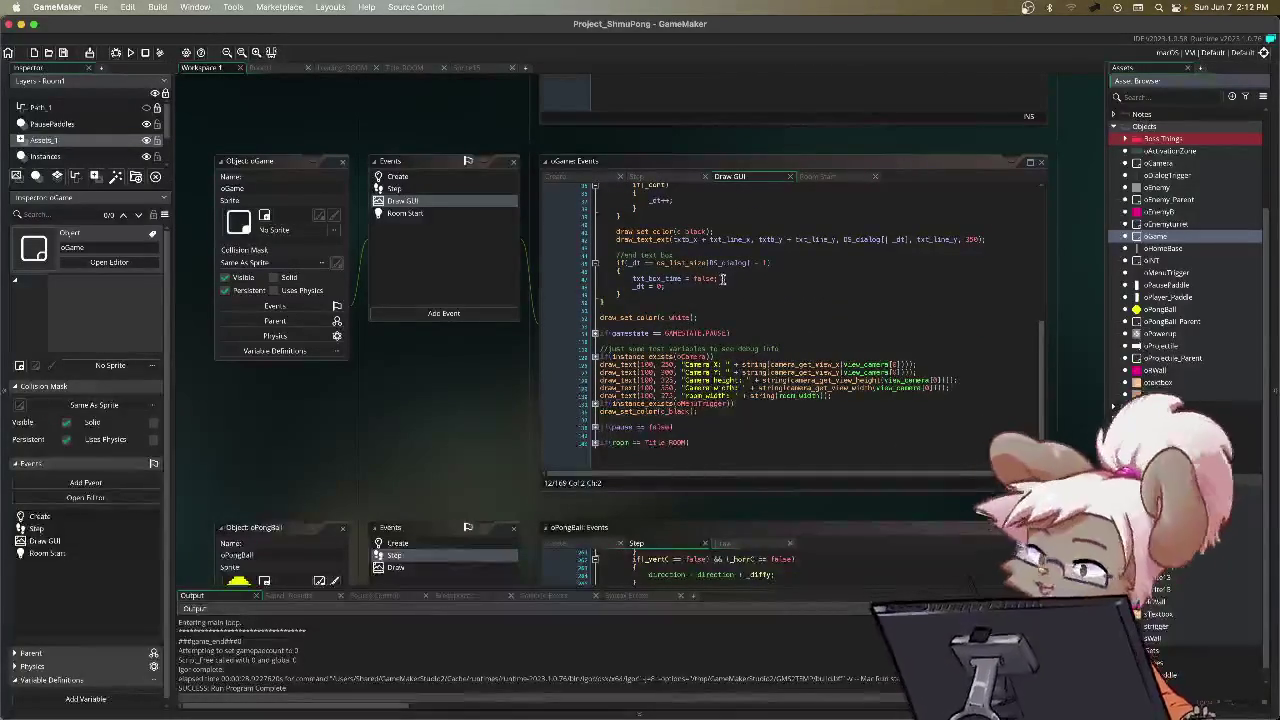
scroll(725, 280, up, 8)
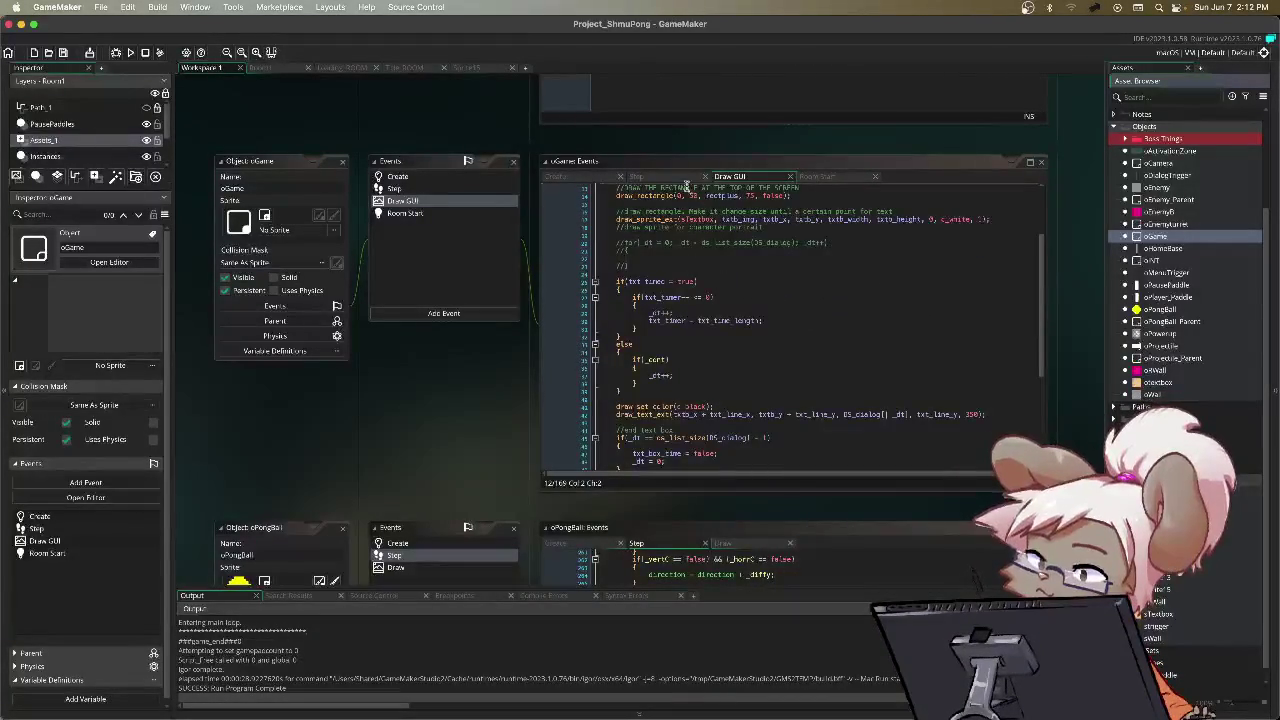
scroll(658, 186, up, 2)
click(652, 178)
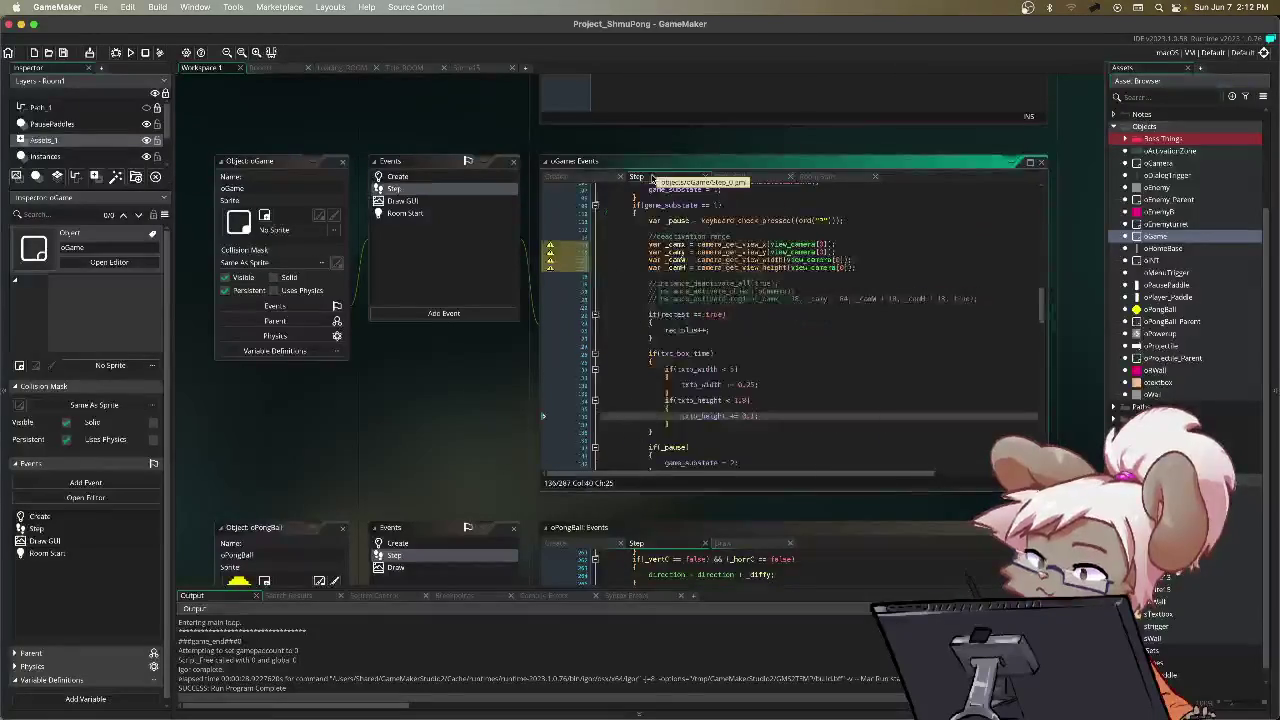
Step: Scroll oGame's Step code down to the menu_selection switch and its restart case
scroll(722, 327, down, 2)
scroll(721, 327, down, 10)
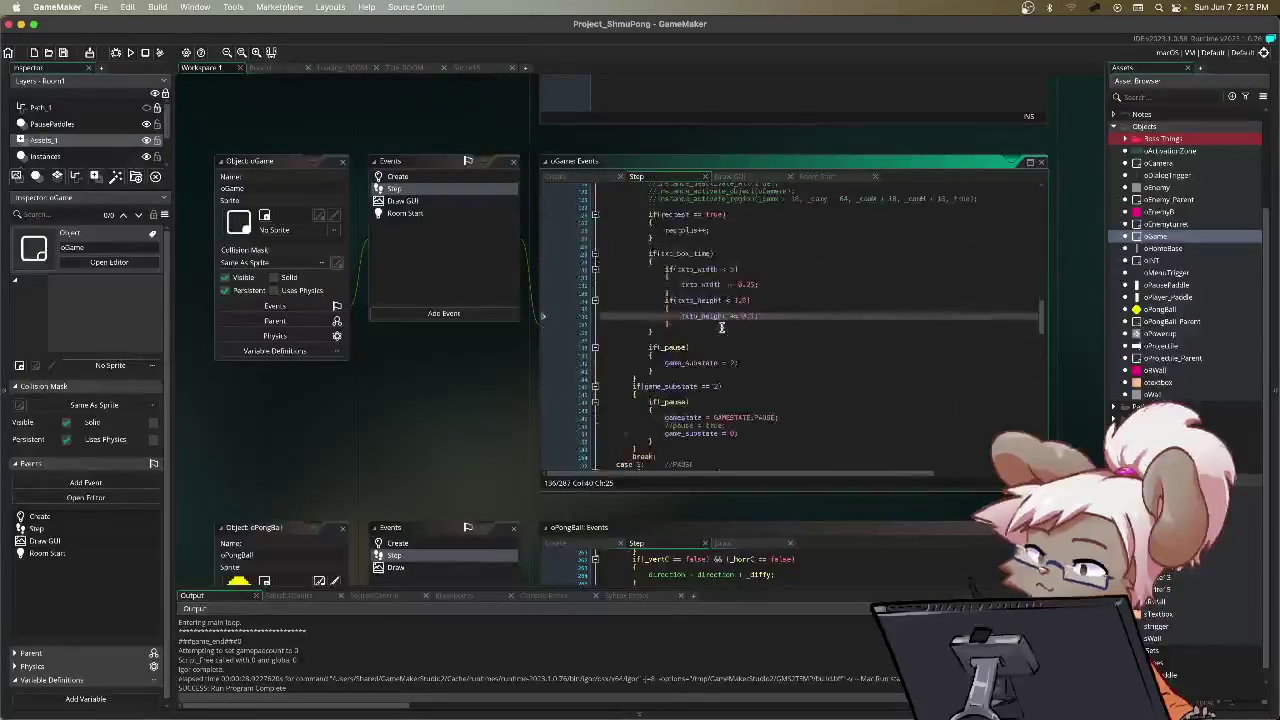
scroll(720, 327, down, 3)
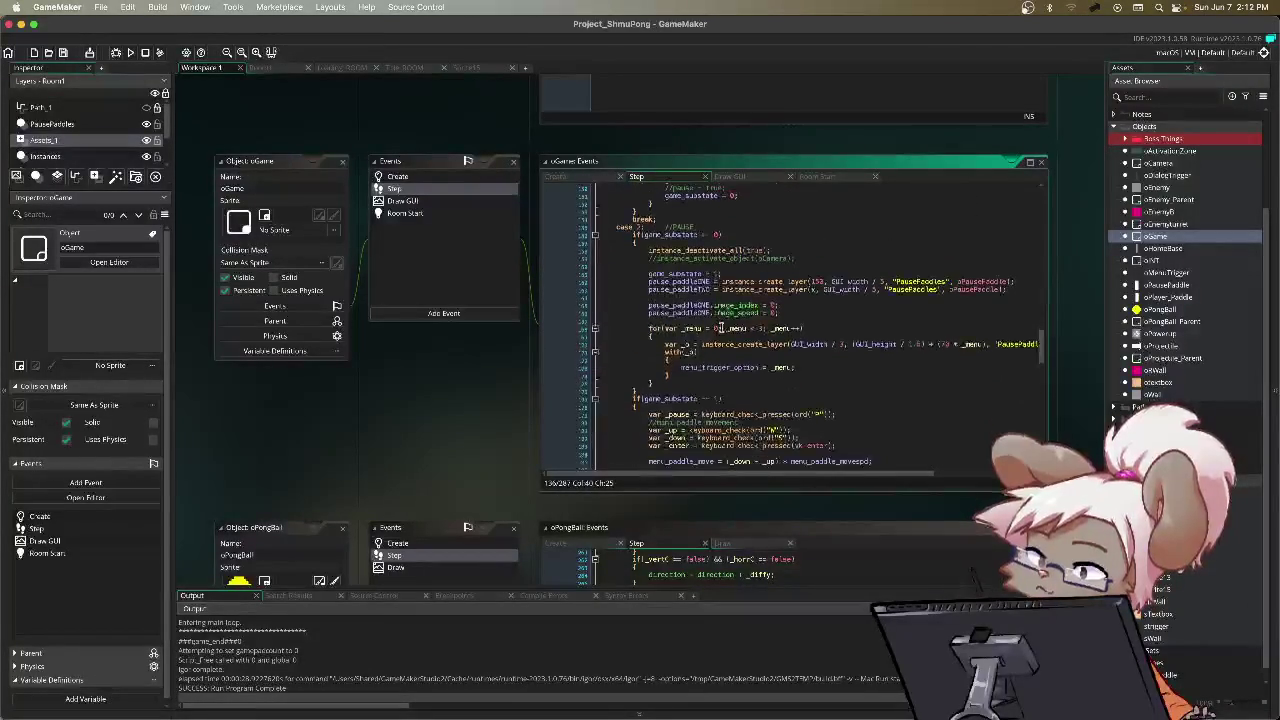
scroll(720, 327, up, 8)
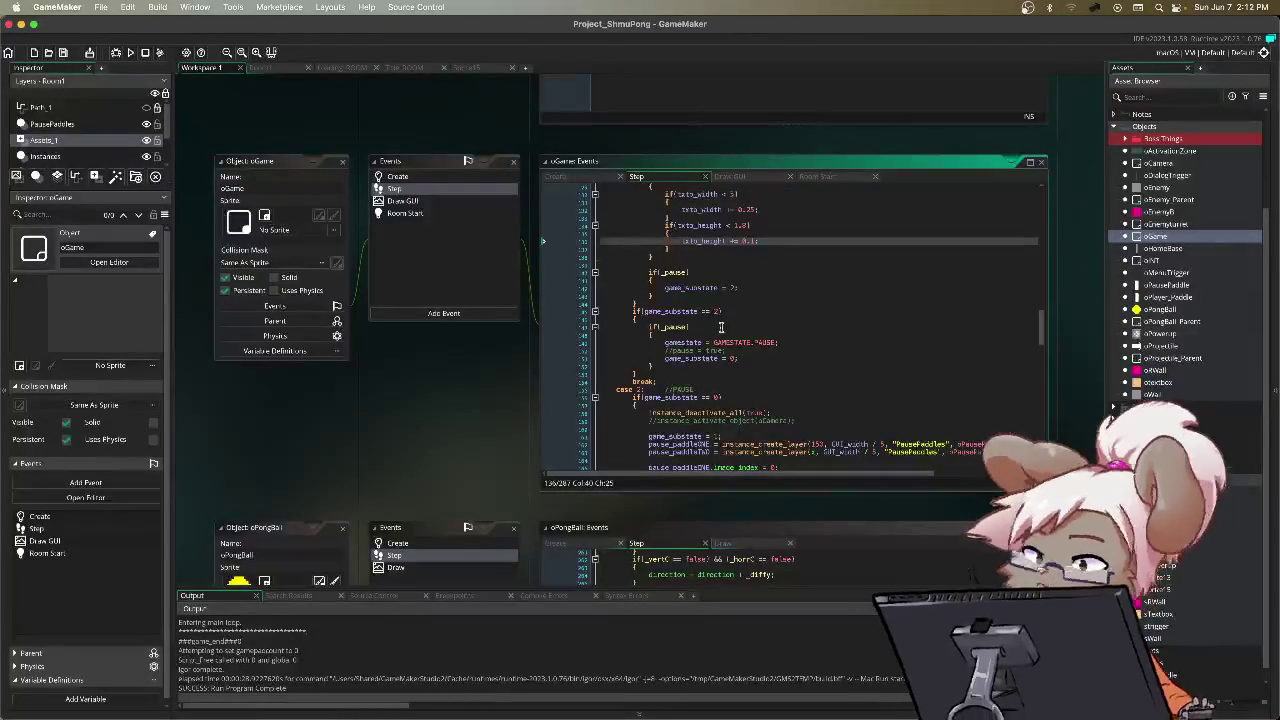
scroll(720, 327, down, 5)
scroll(720, 327, down, 4)
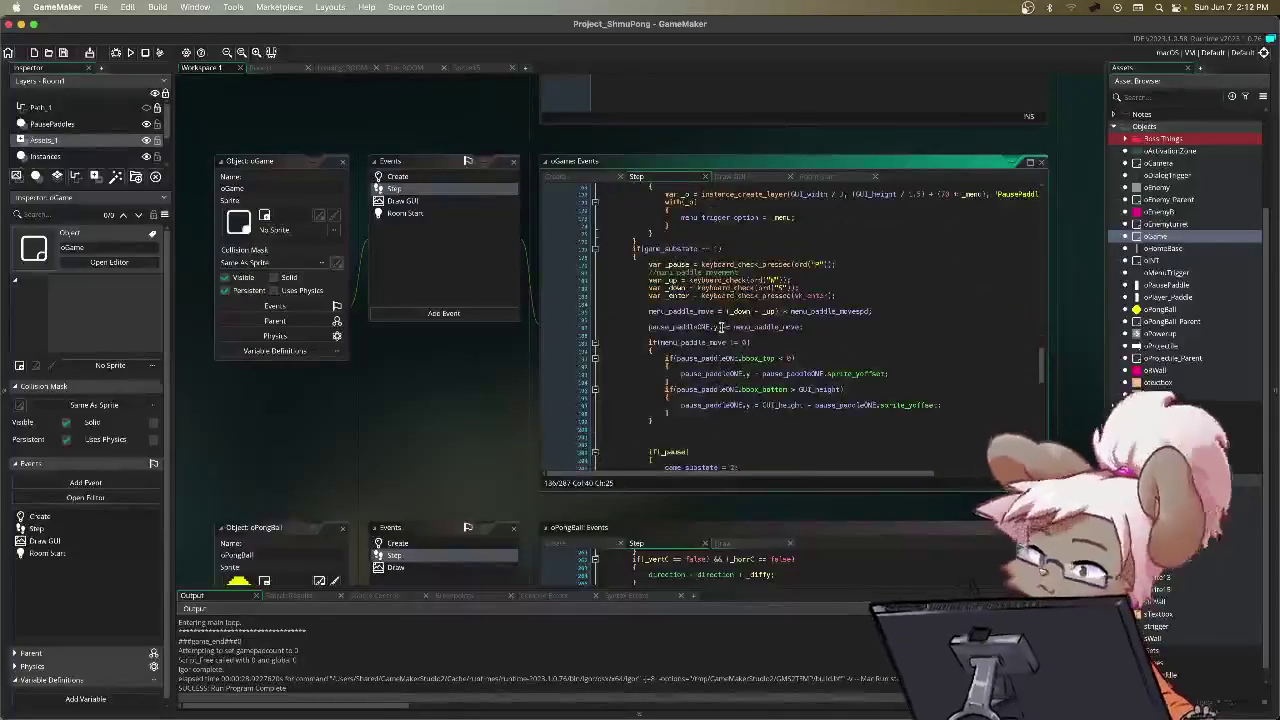
scroll(720, 327, down, 5)
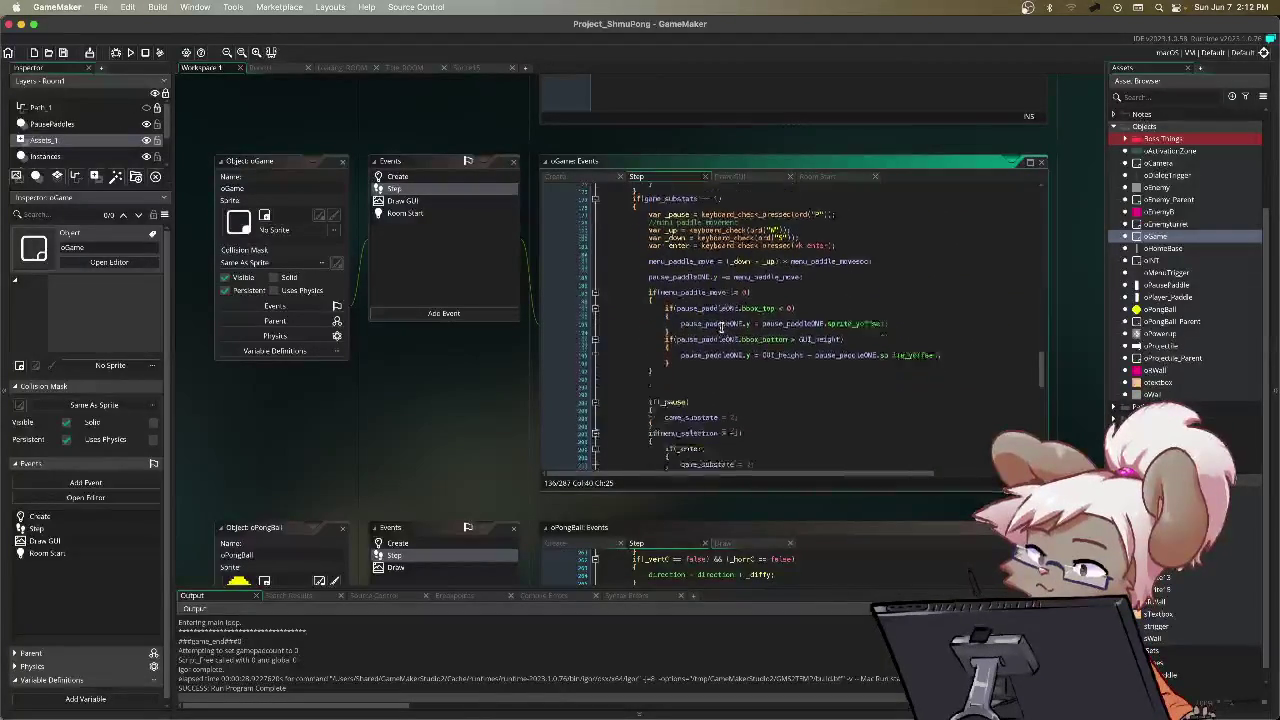
scroll(720, 327, down, 1)
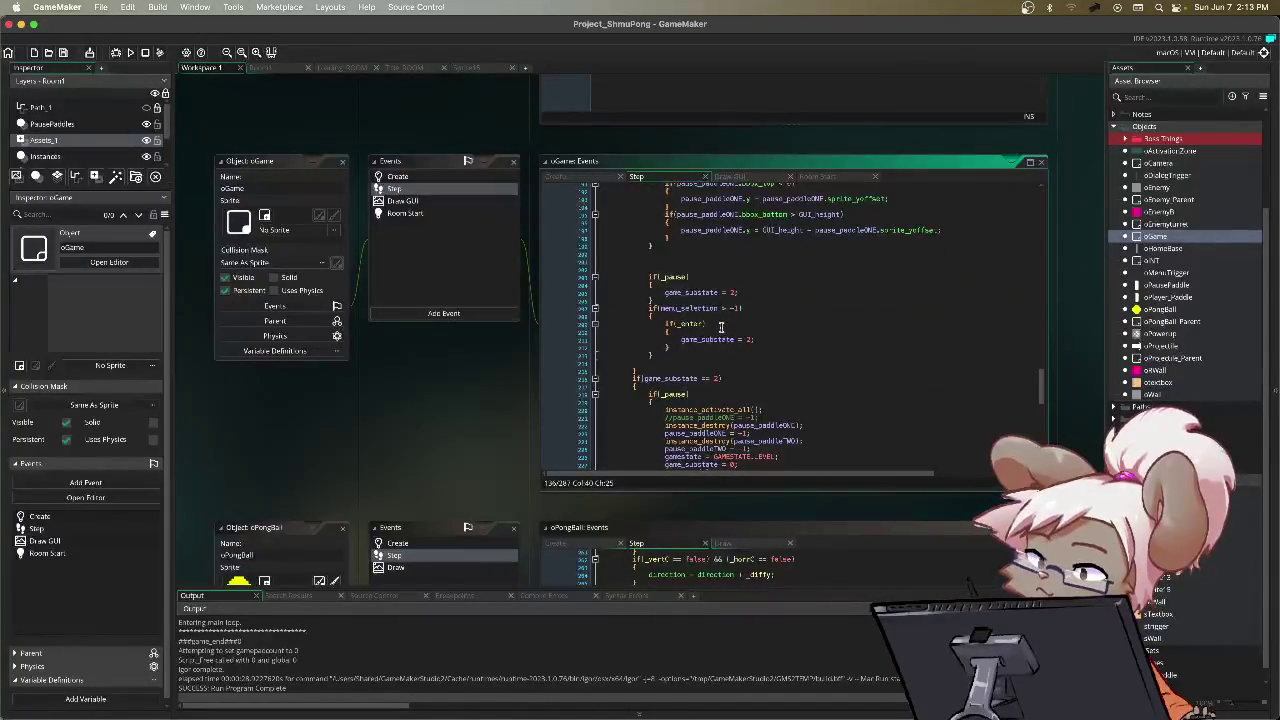
scroll(720, 327, up, 10)
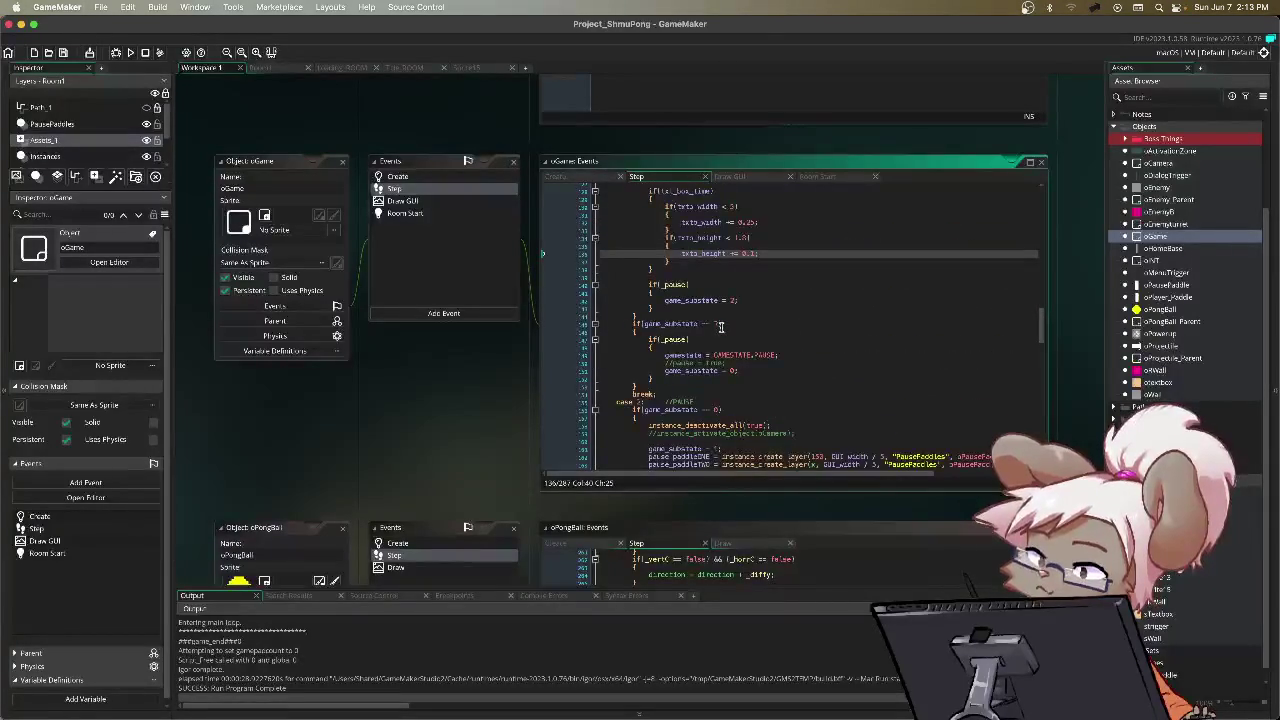
scroll(720, 327, down, 10)
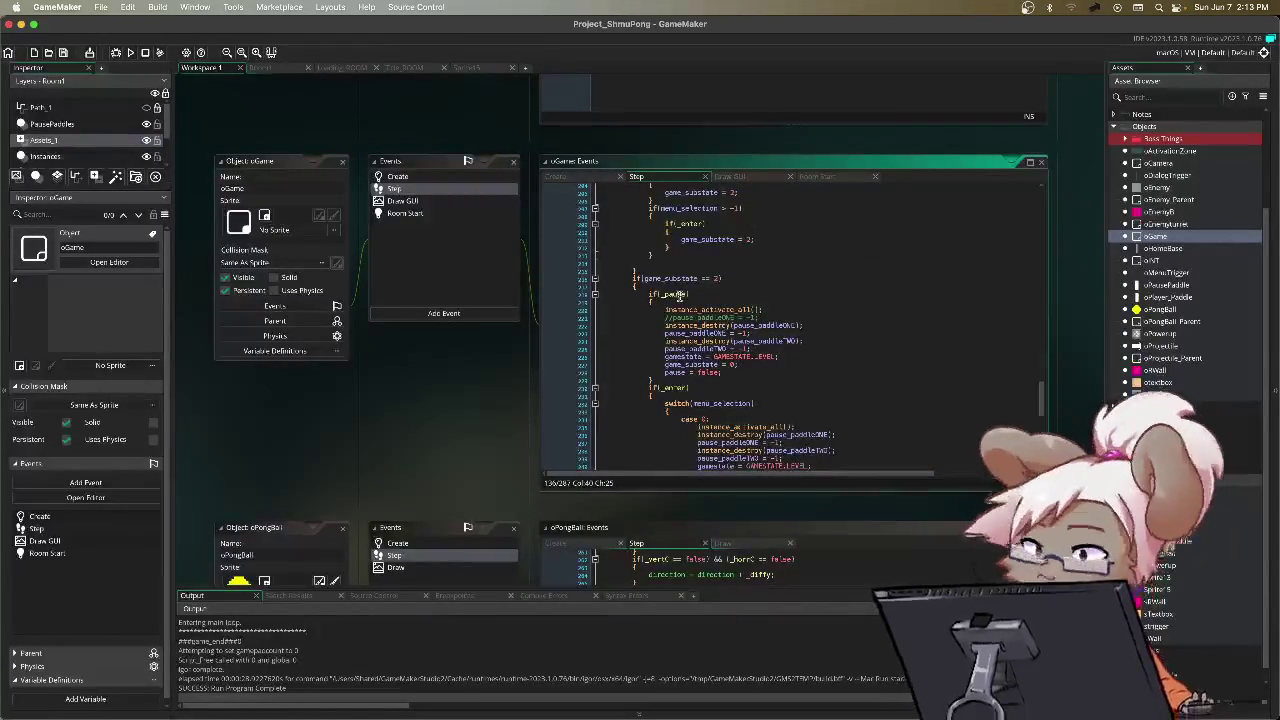
scroll(677, 299, down, 6)
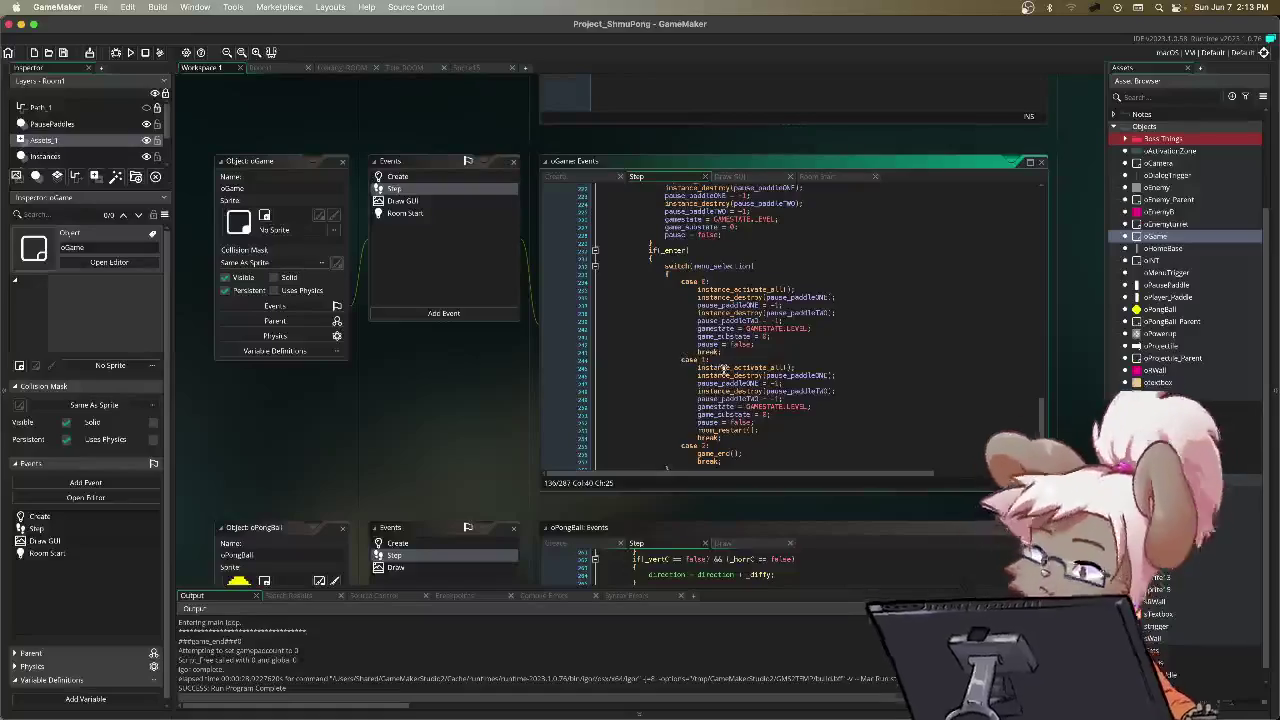
scroll(752, 366, down, 1)
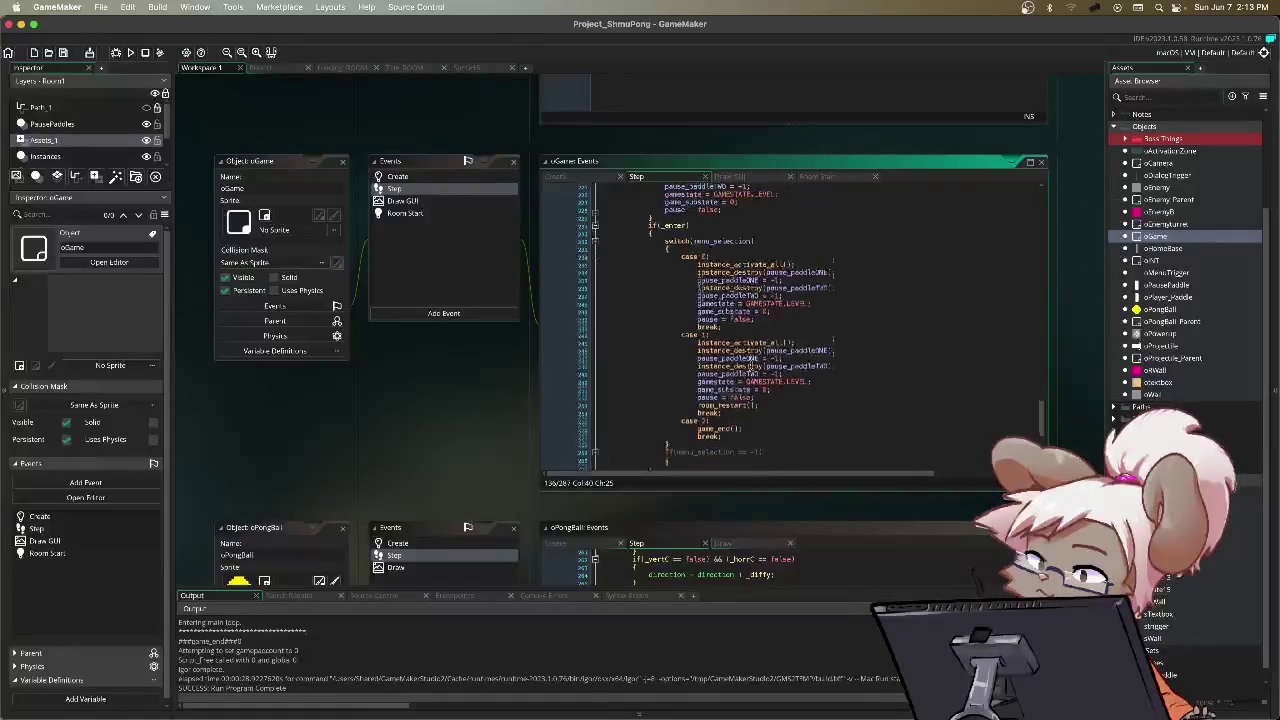
scroll(750, 366, down, 1)
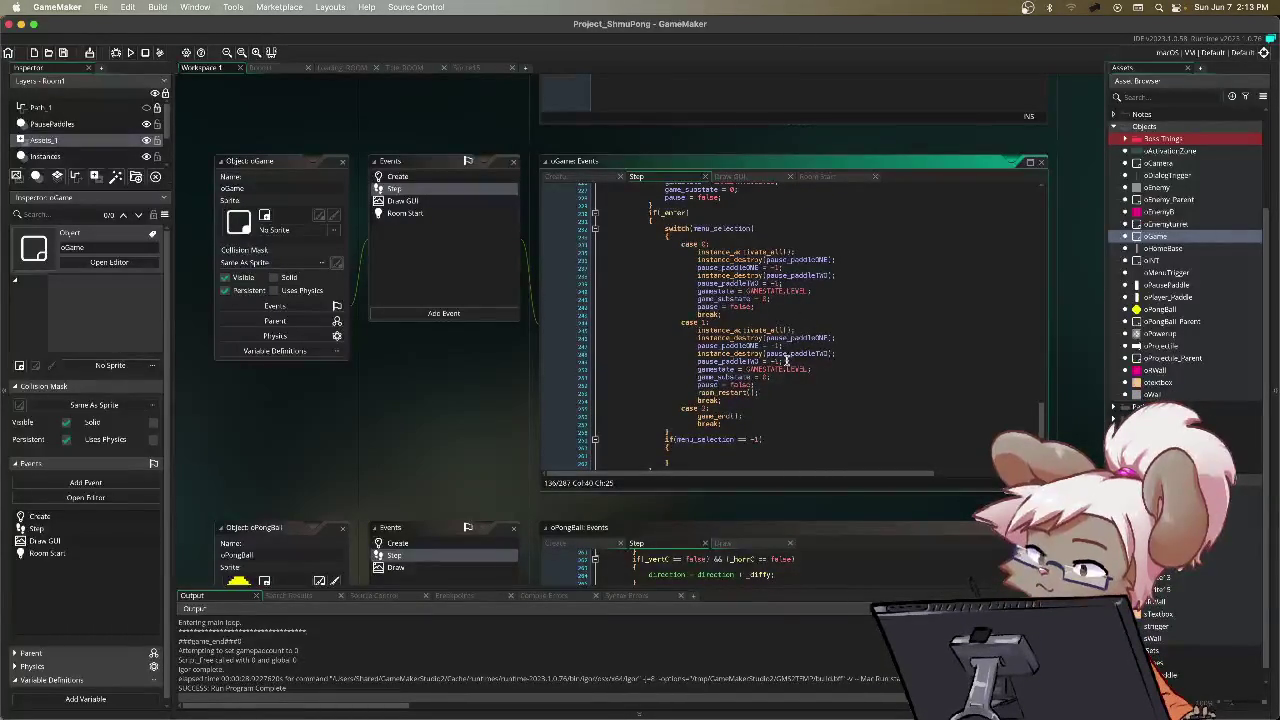
click(787, 362)
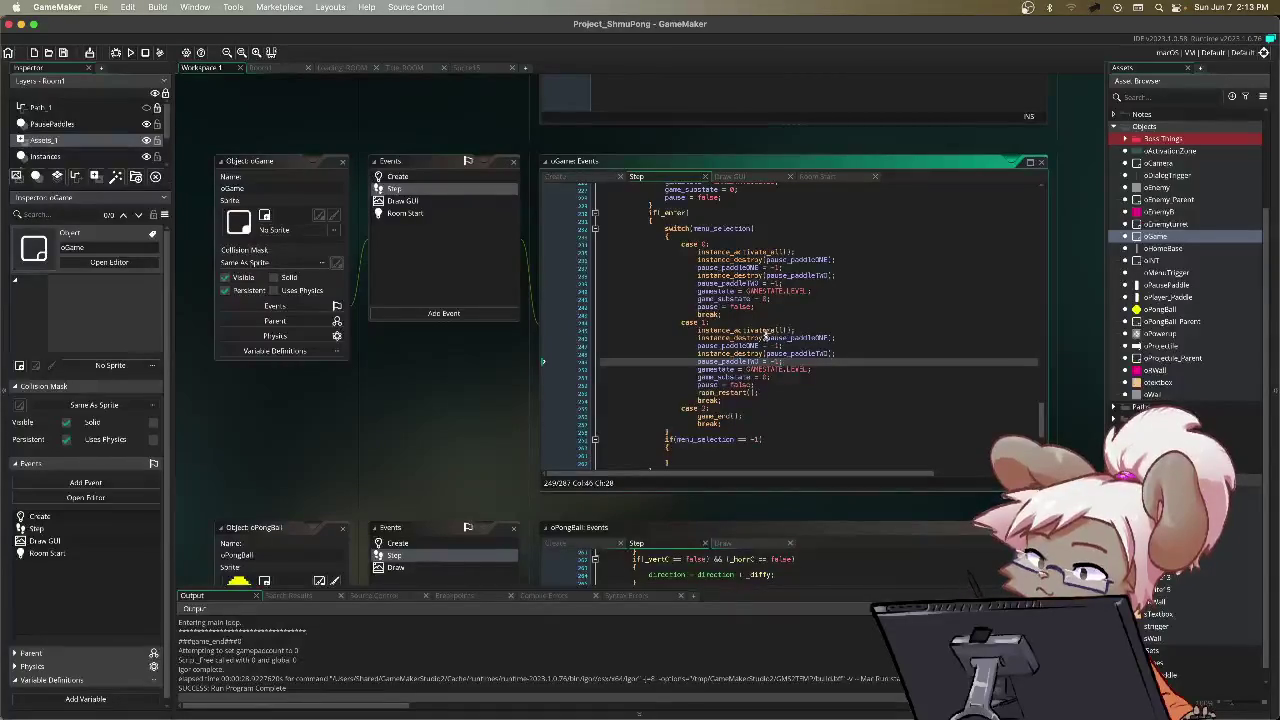
Step: In case 1, add a txt_box_time = false line after pause = false
click(773, 385)
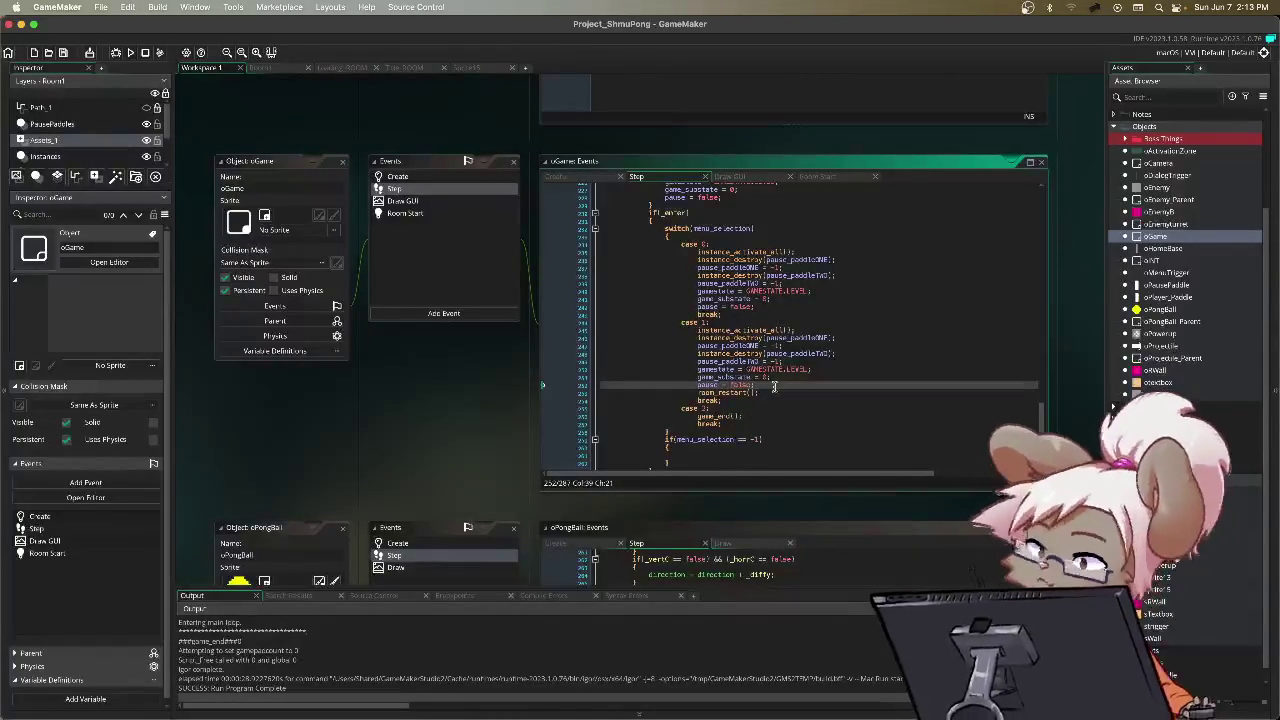
key(Return)
key(Return)
text(txtb_)
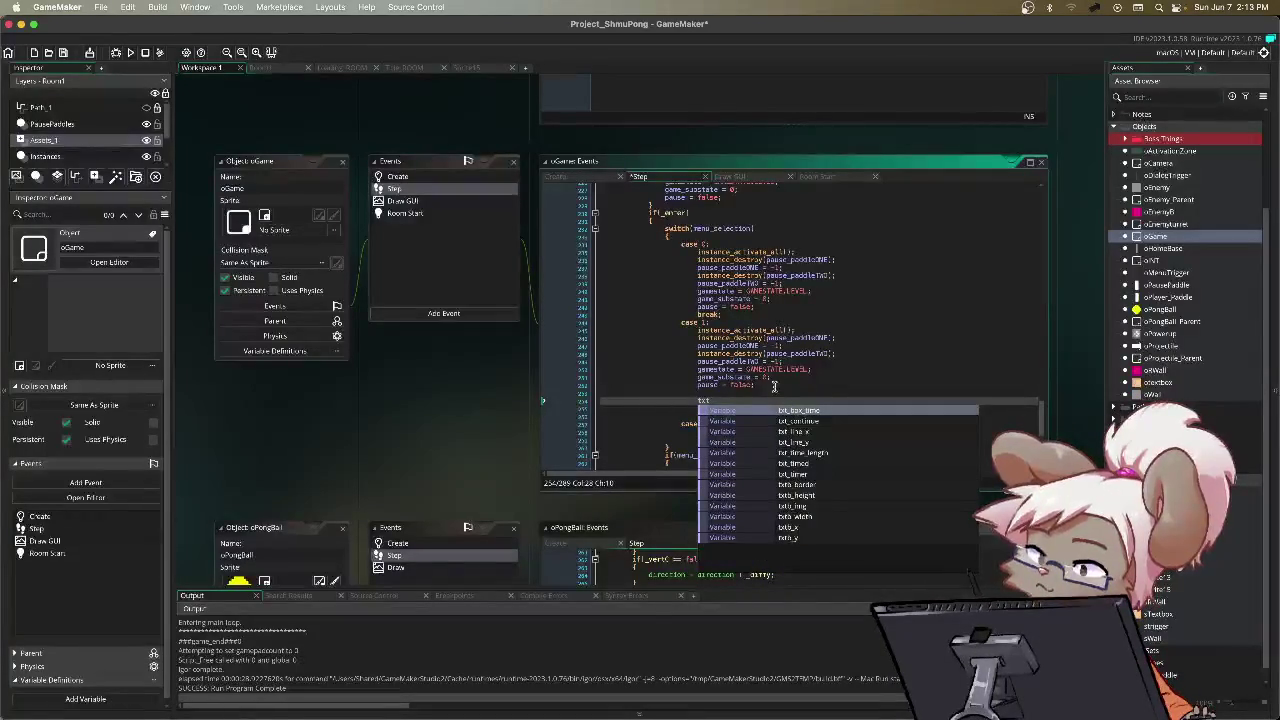
key(Return)
text(= false;)
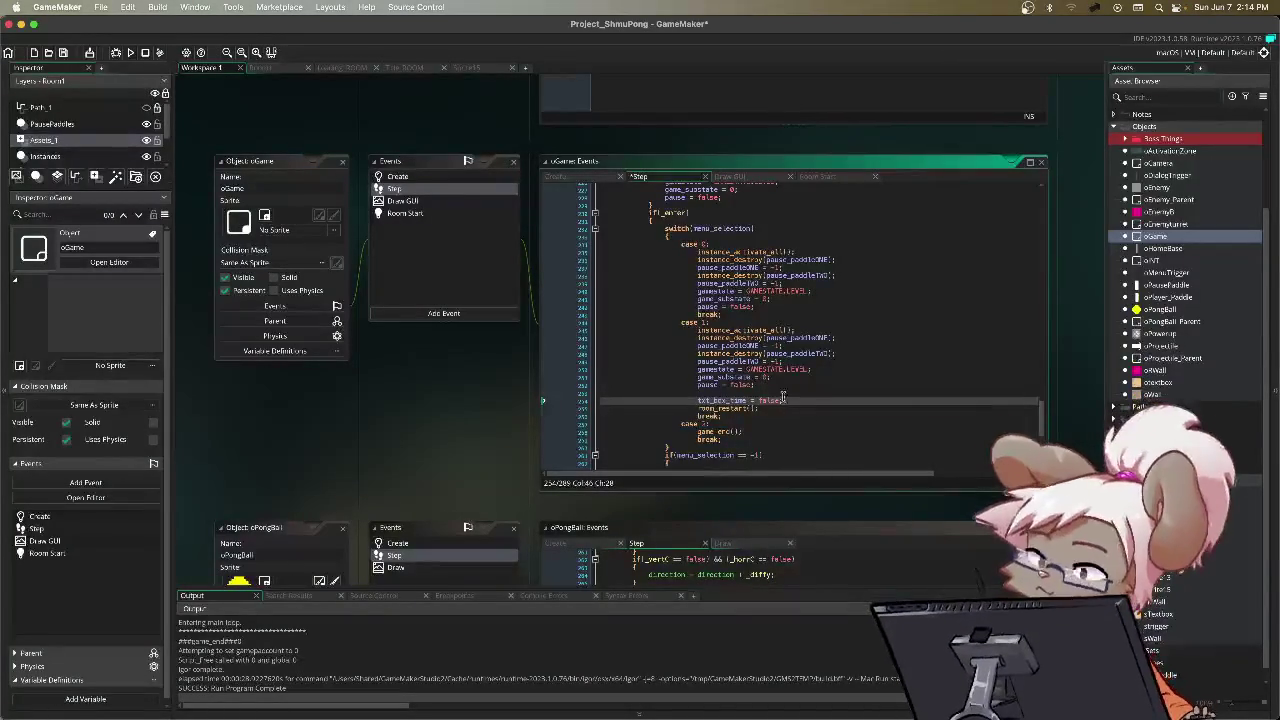
click(585, 178)
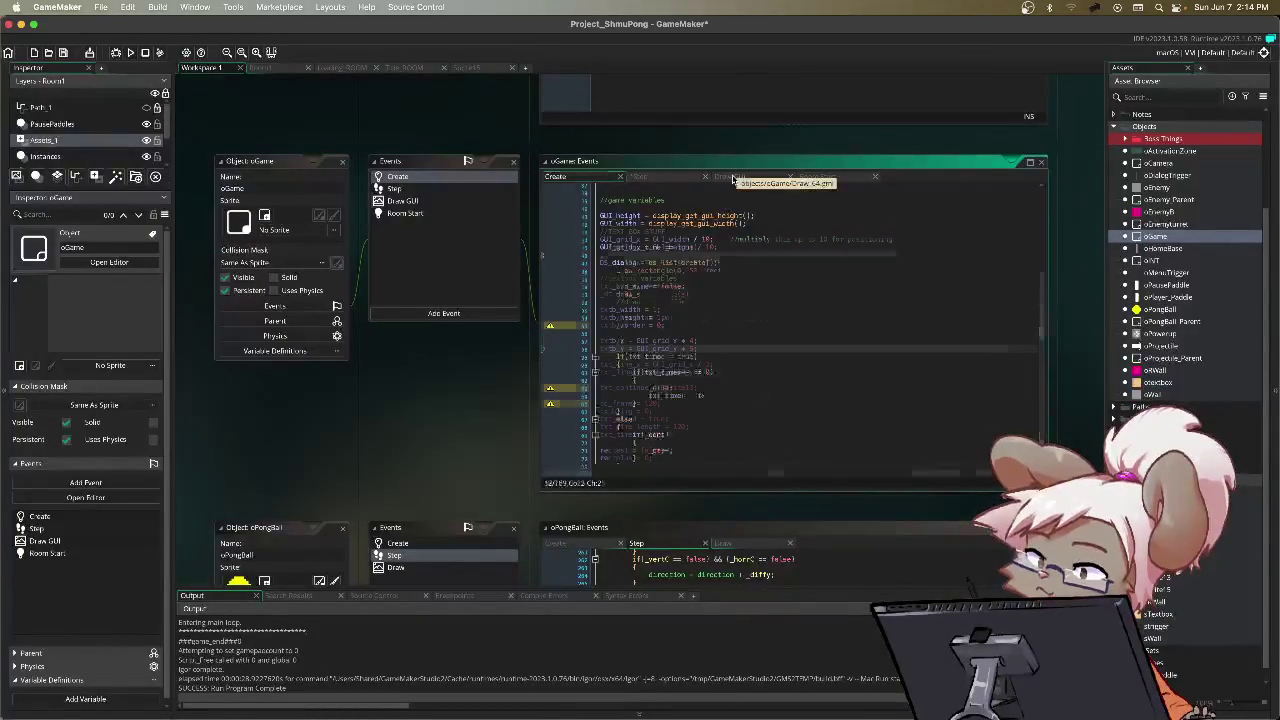
Step: Review the Draw GUI text-box timer code and the Create event's text-box variables
click(729, 177)
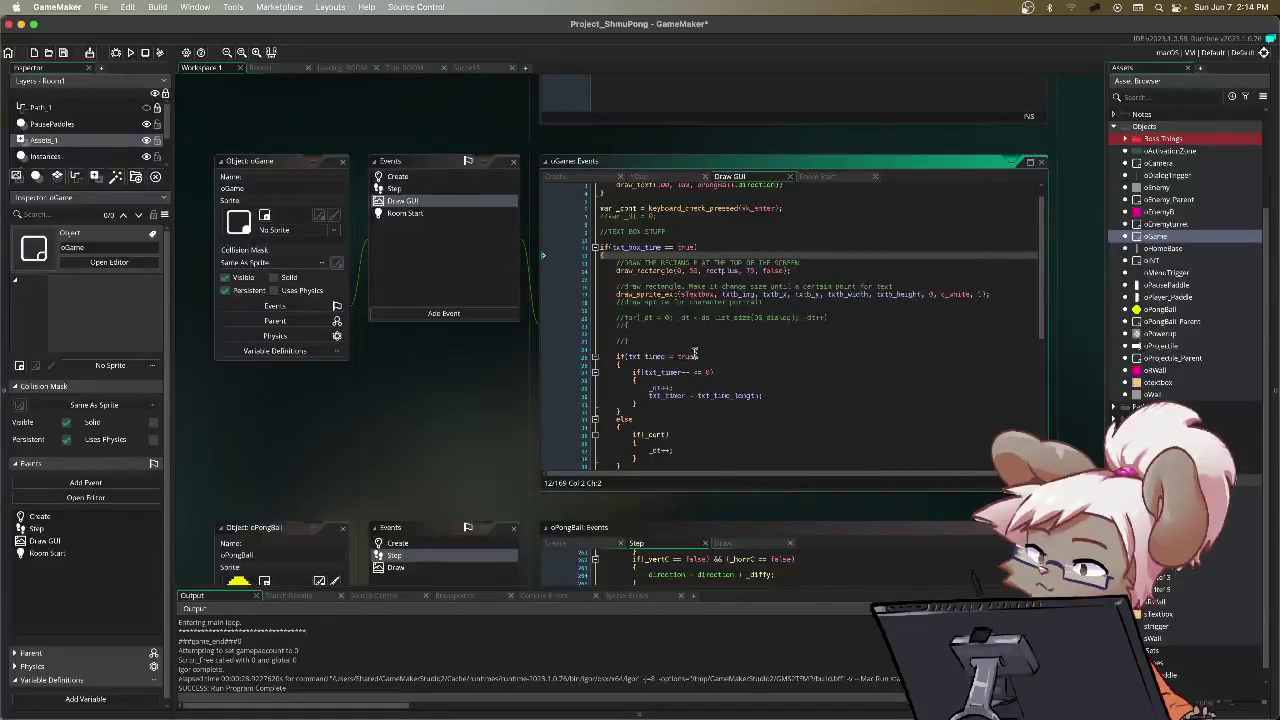
scroll(694, 355, down, 4)
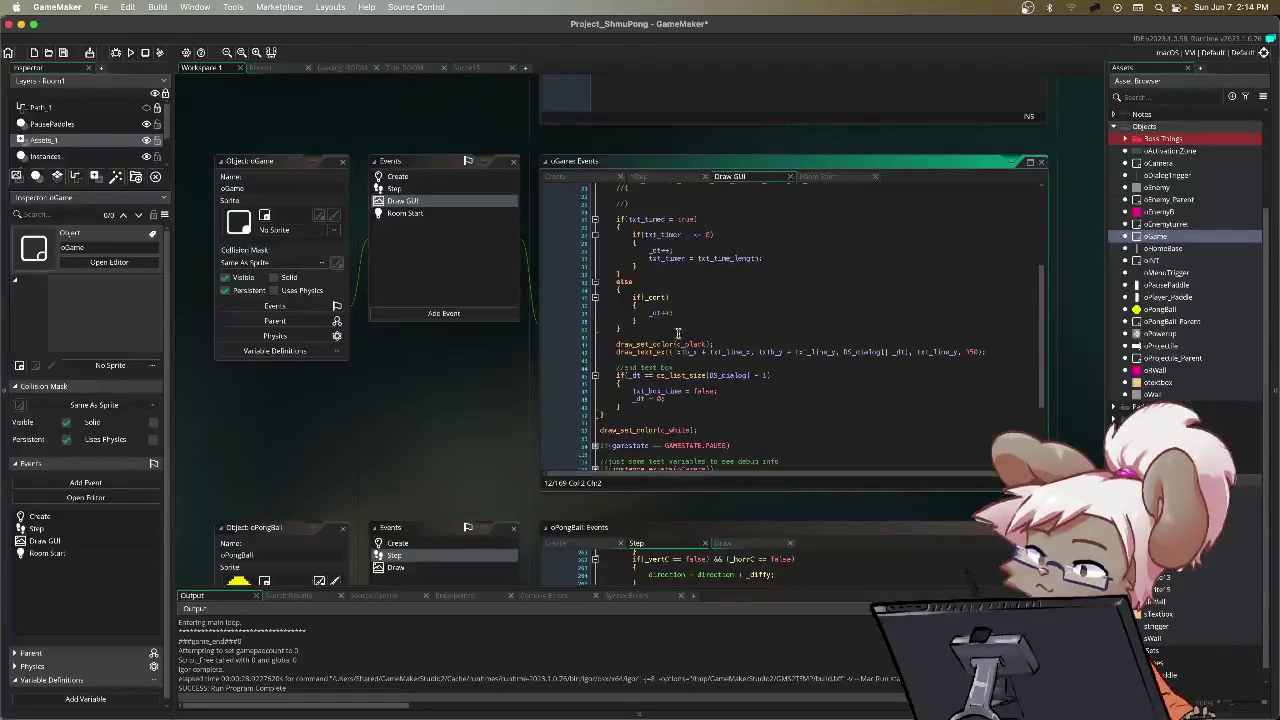
scroll(672, 324, up, 2)
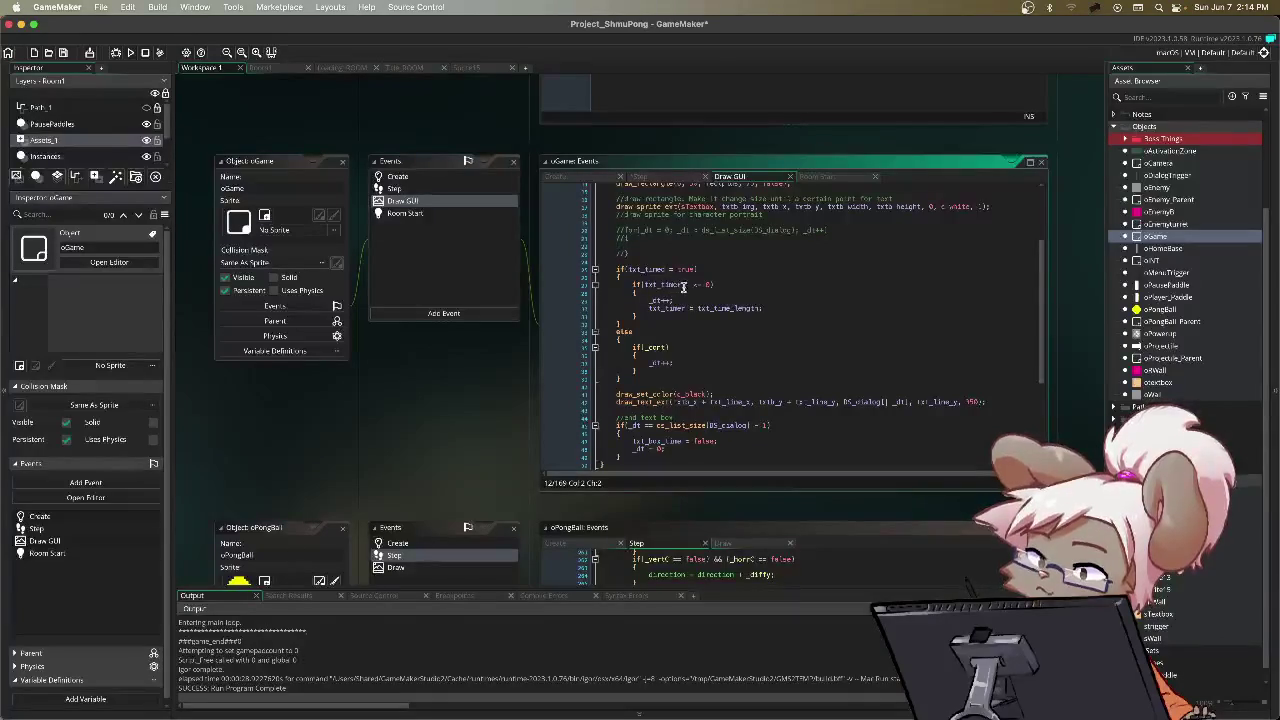
click(590, 181)
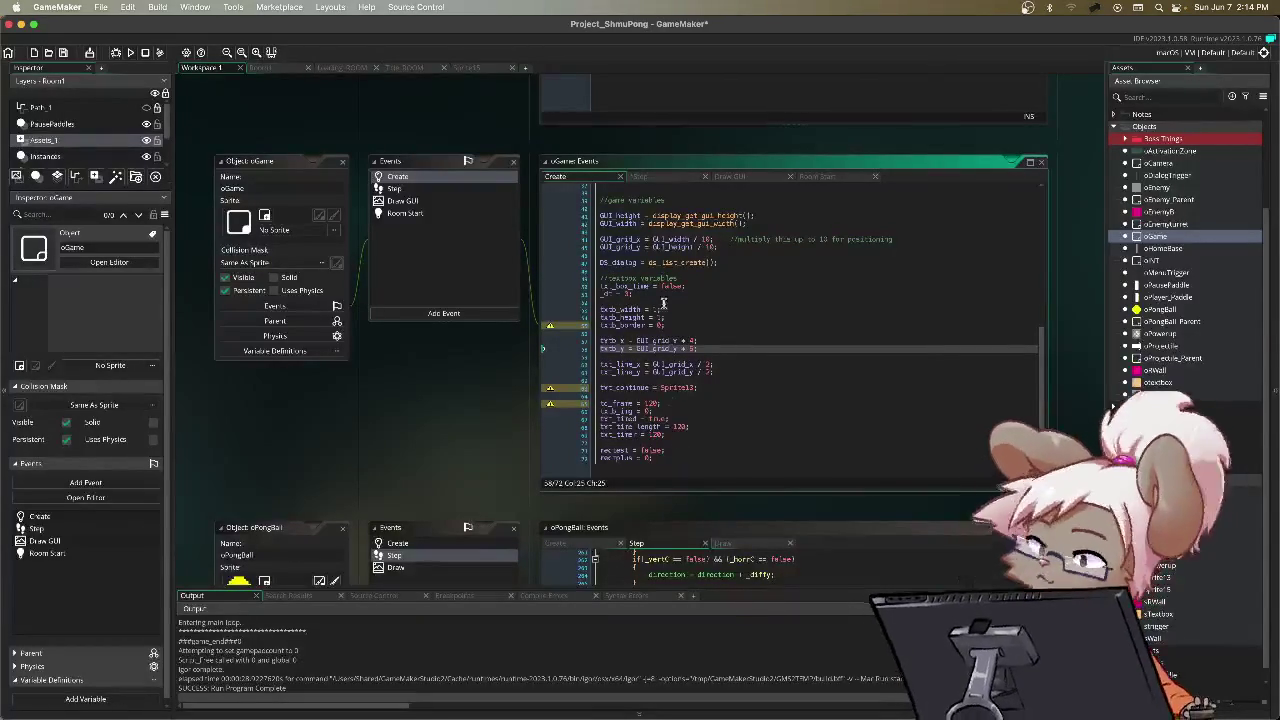
click(730, 177)
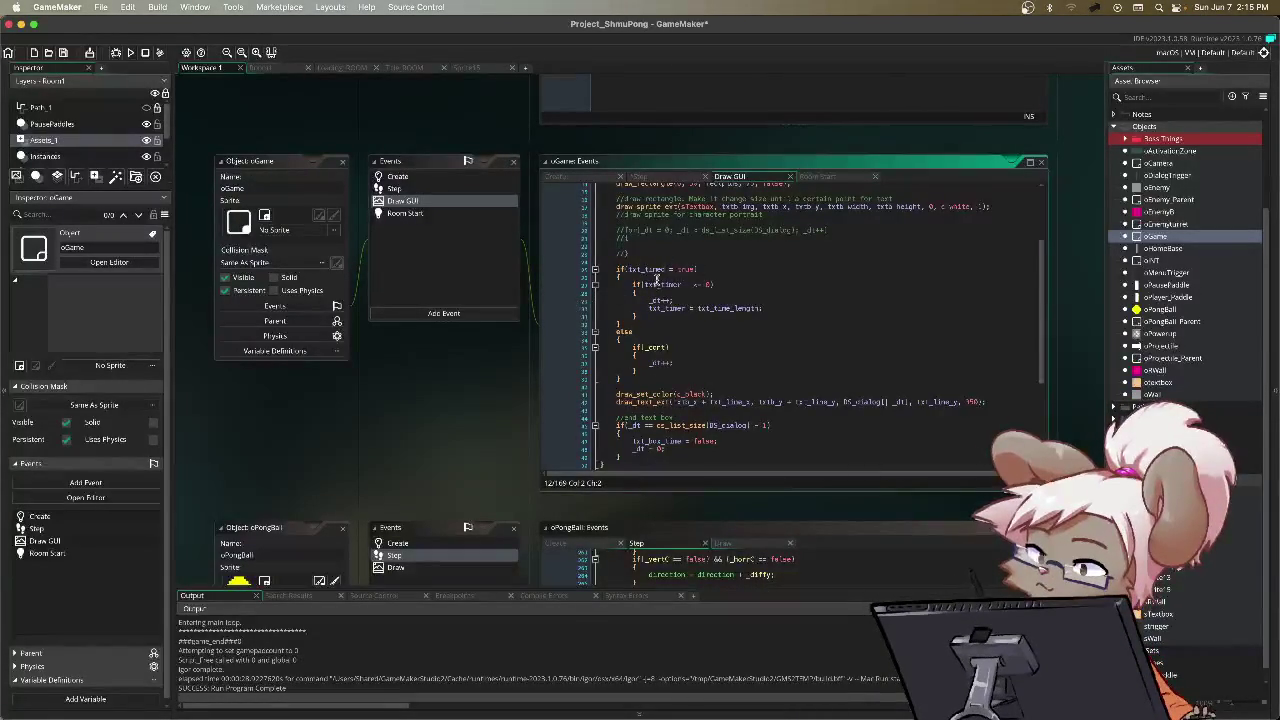
click(651, 178)
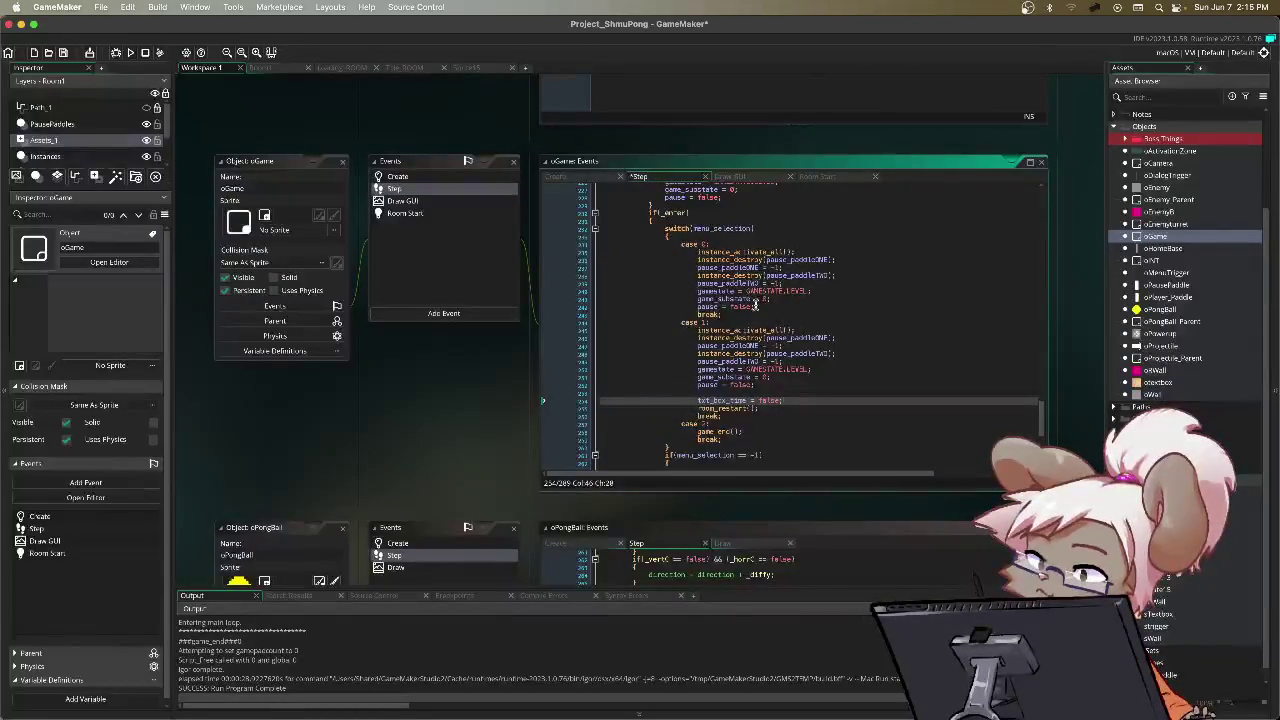
Step: Add a txt_timer reset line below txt_box_time = false in case 1
key(Return)
text(tex)
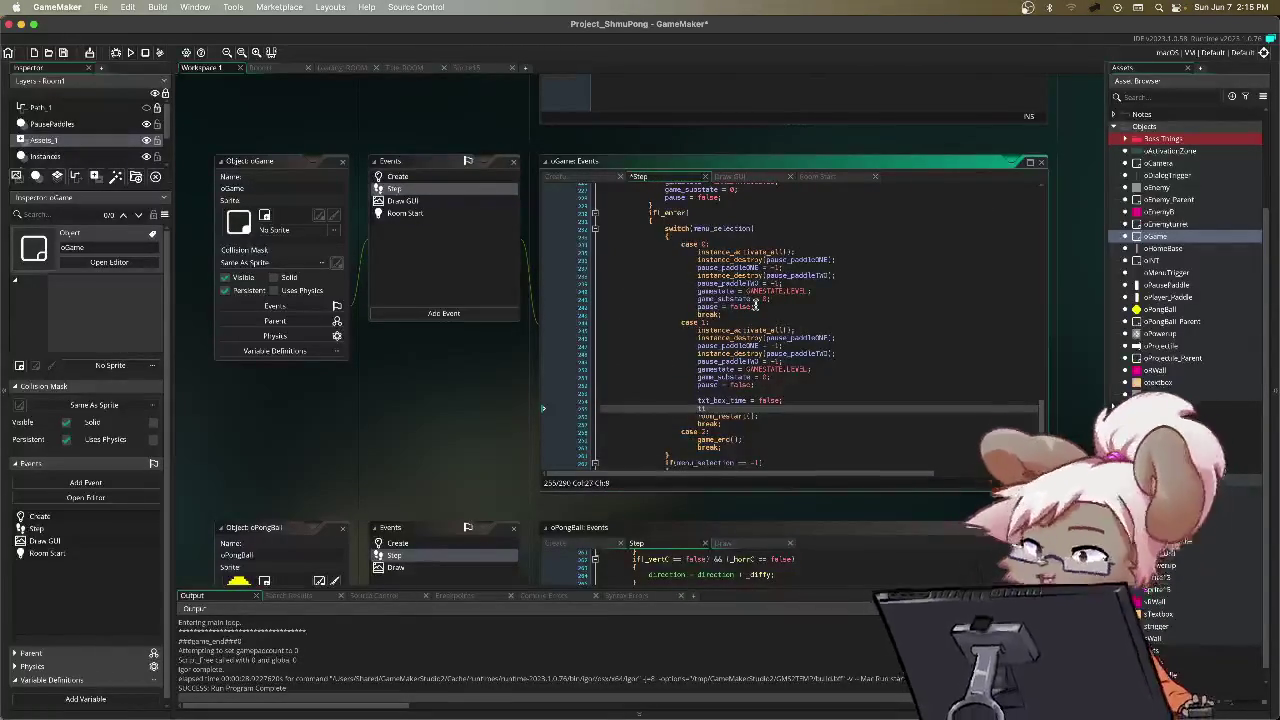
key(BackSpace)
key(BackSpace)
text(xt_time)
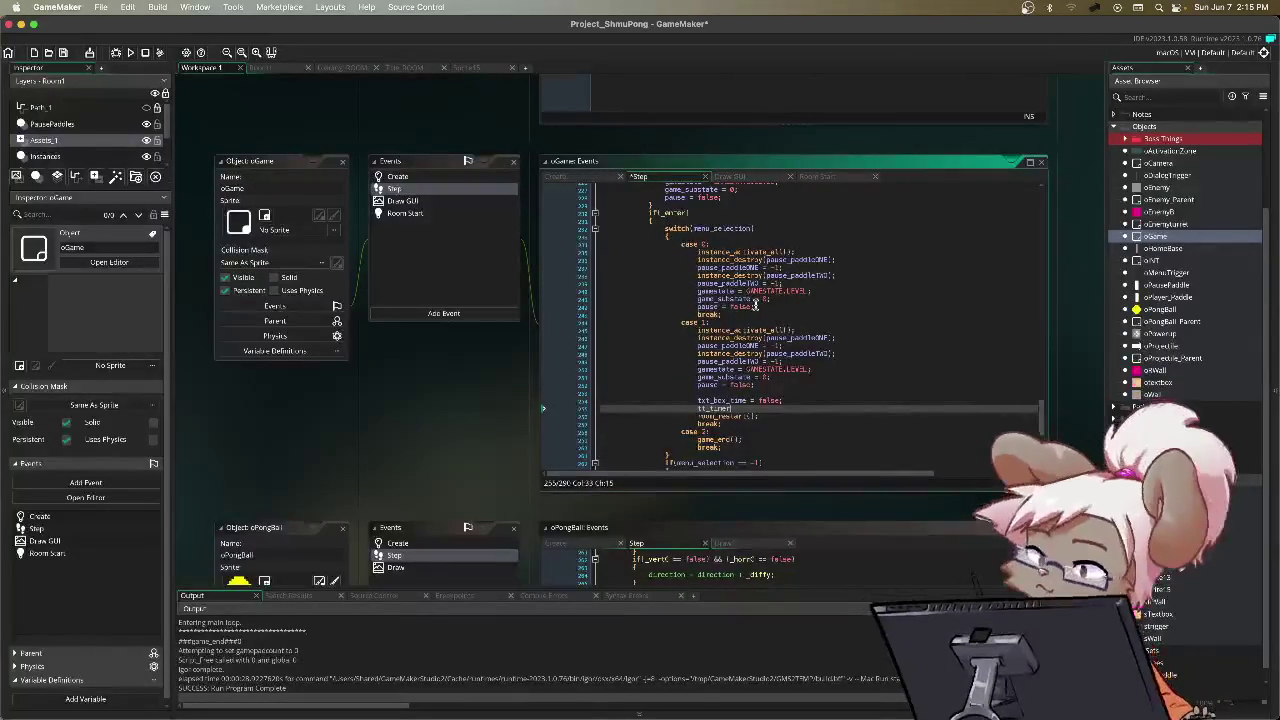
key(BackSpace)
key(BackSpace)
key(BackSpace)
text(t)
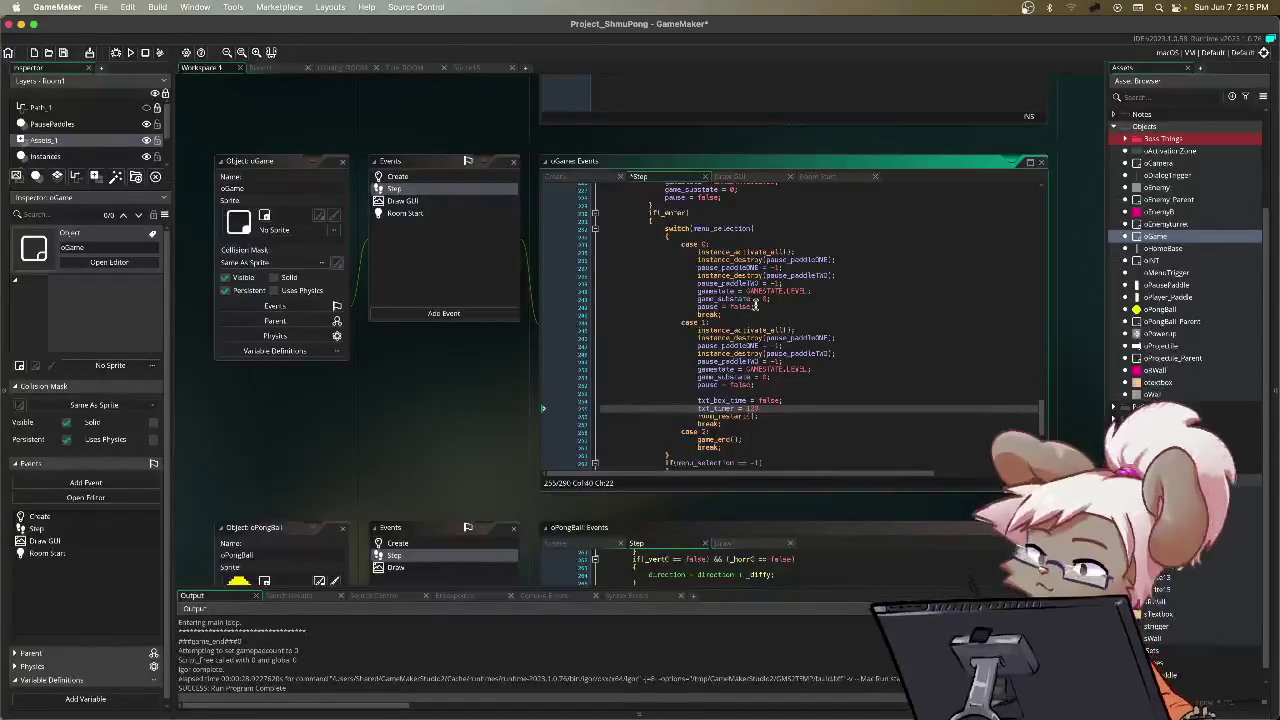
text(;)
key(Return)
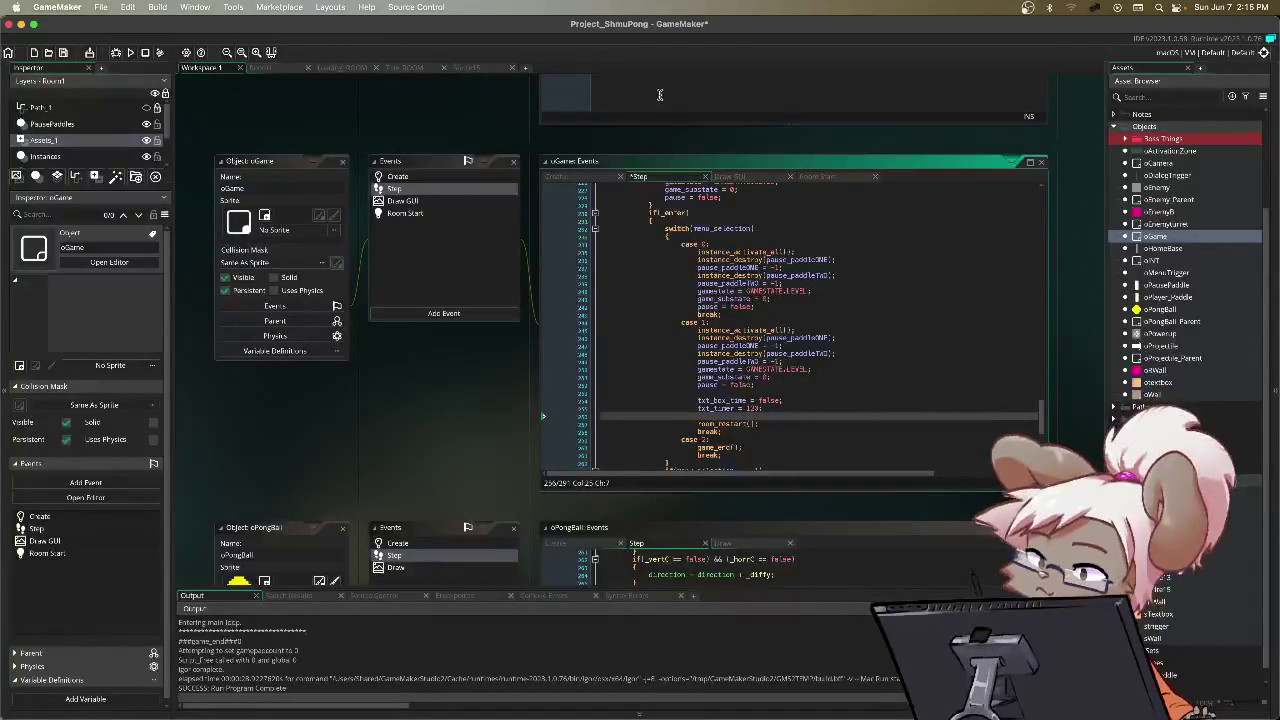
Step: Replace the txt_timer line's fixed 120 value with txt_time_length
click(730, 178)
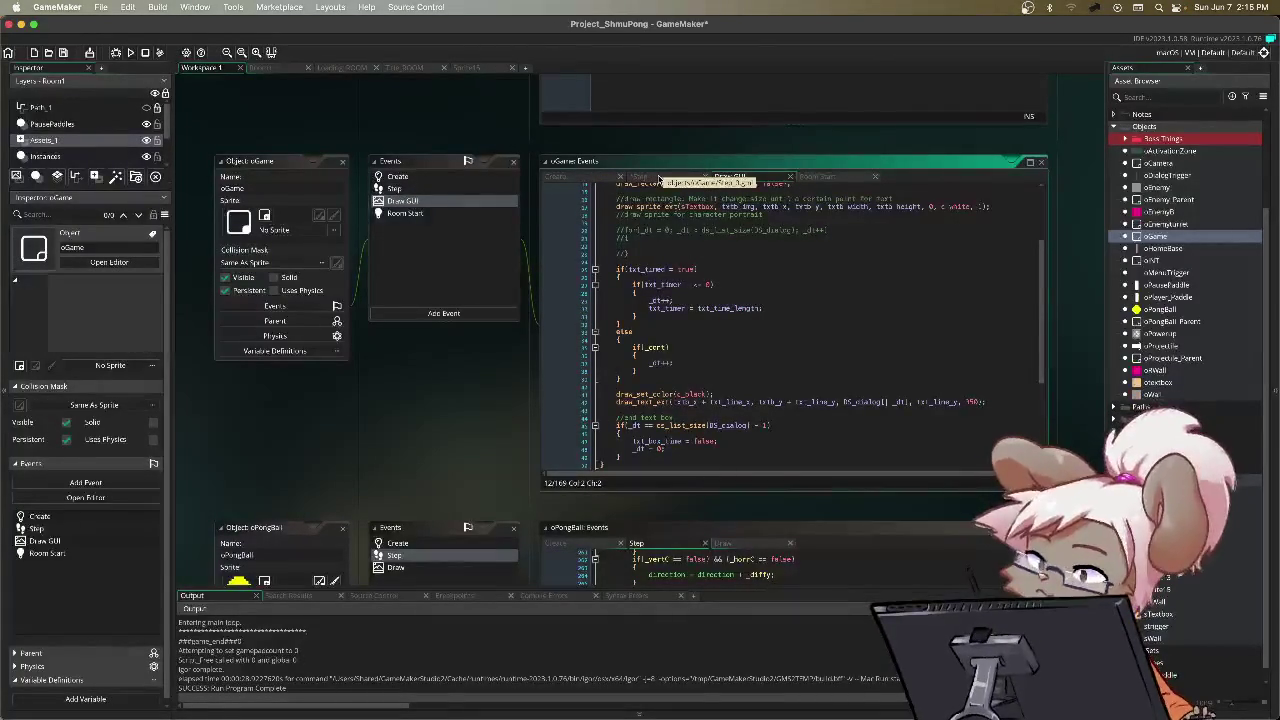
click(659, 178)
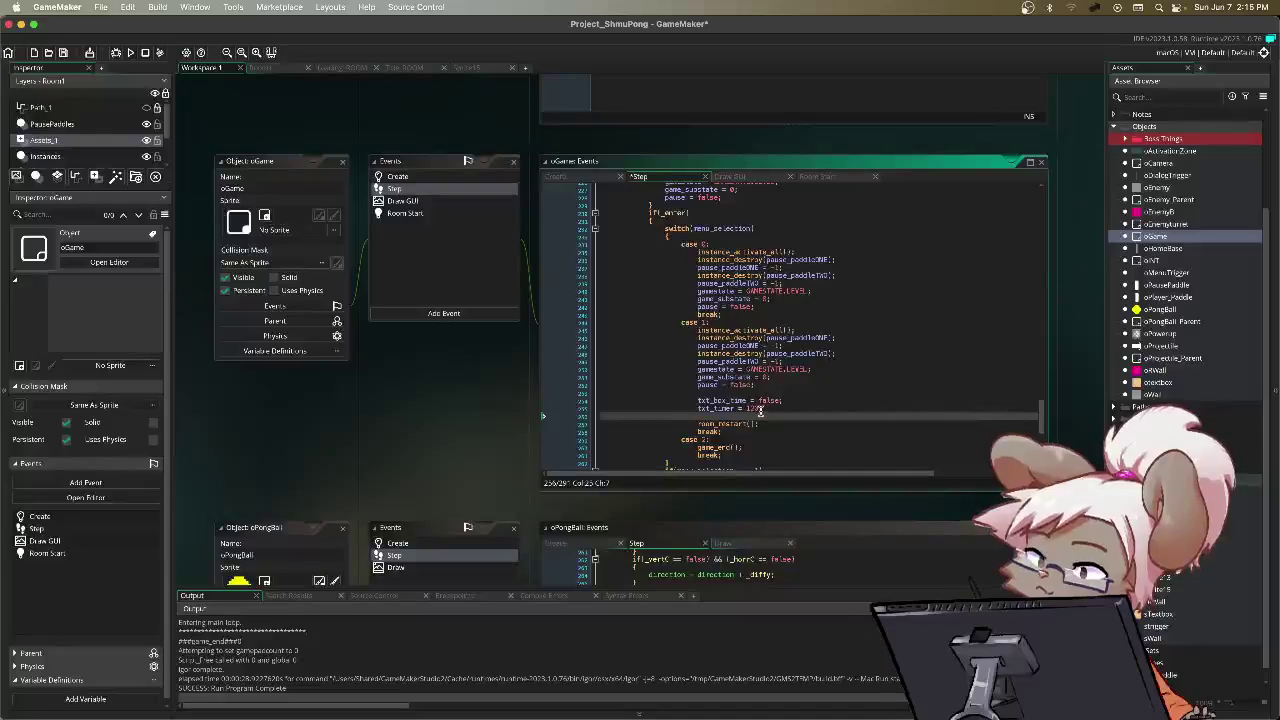
click(789, 401)
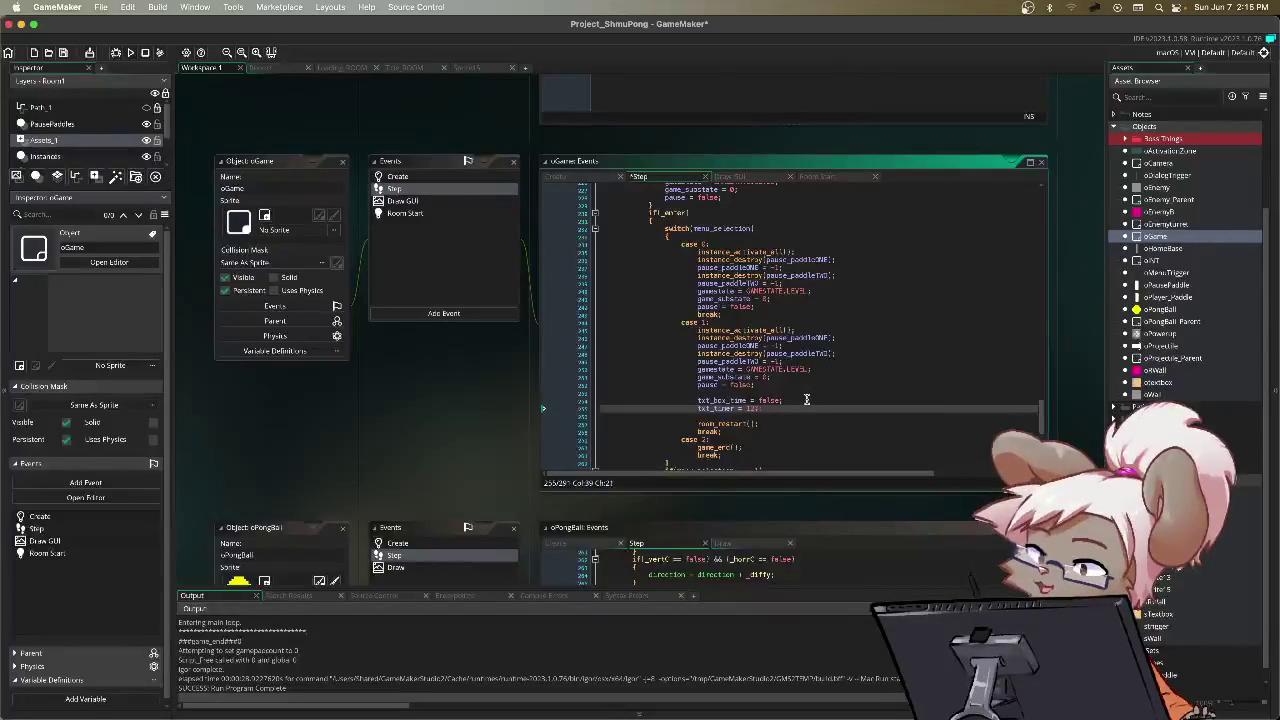
key(BackSpace)
key(BackSpace)
text(_timer)
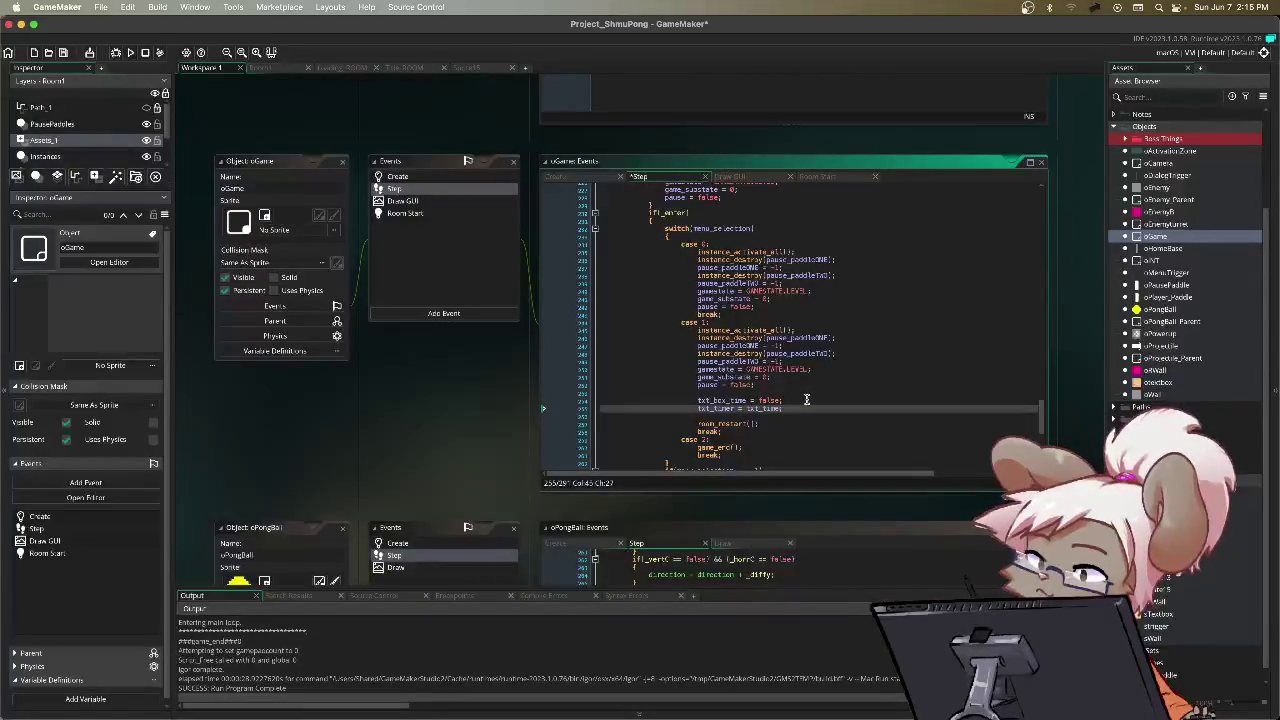
text(_end)
text(th)
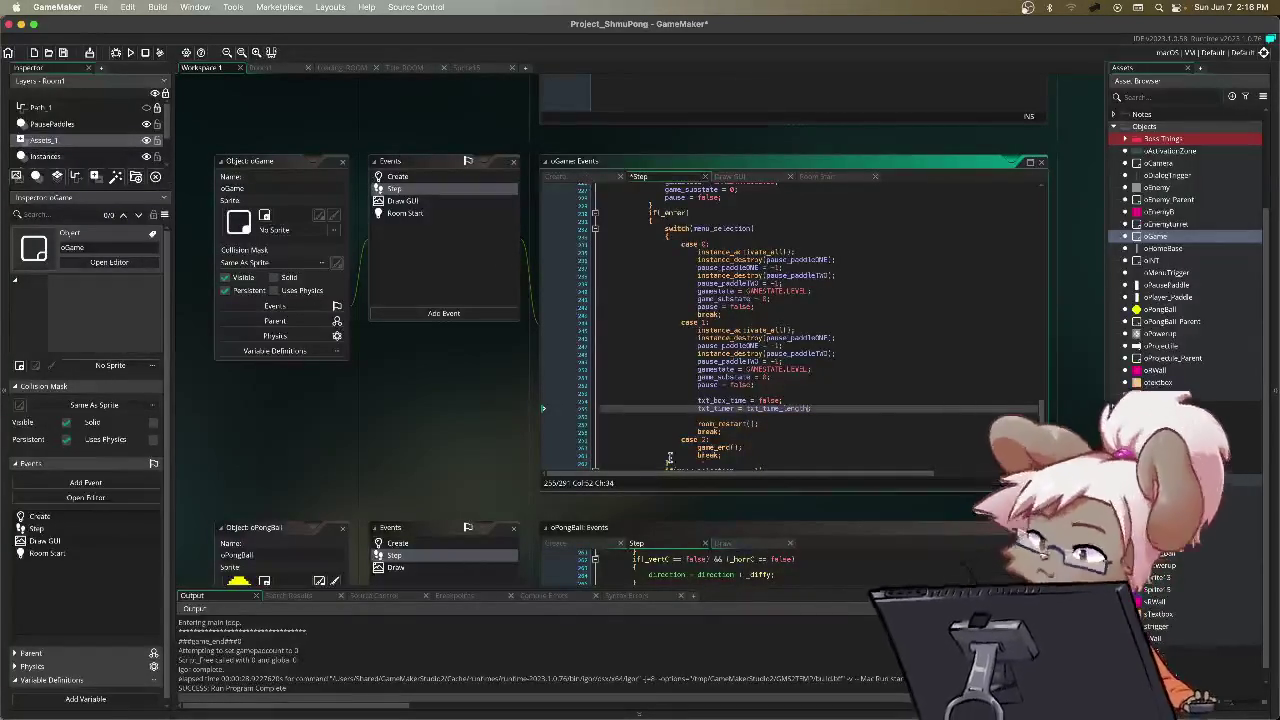
click(589, 177)
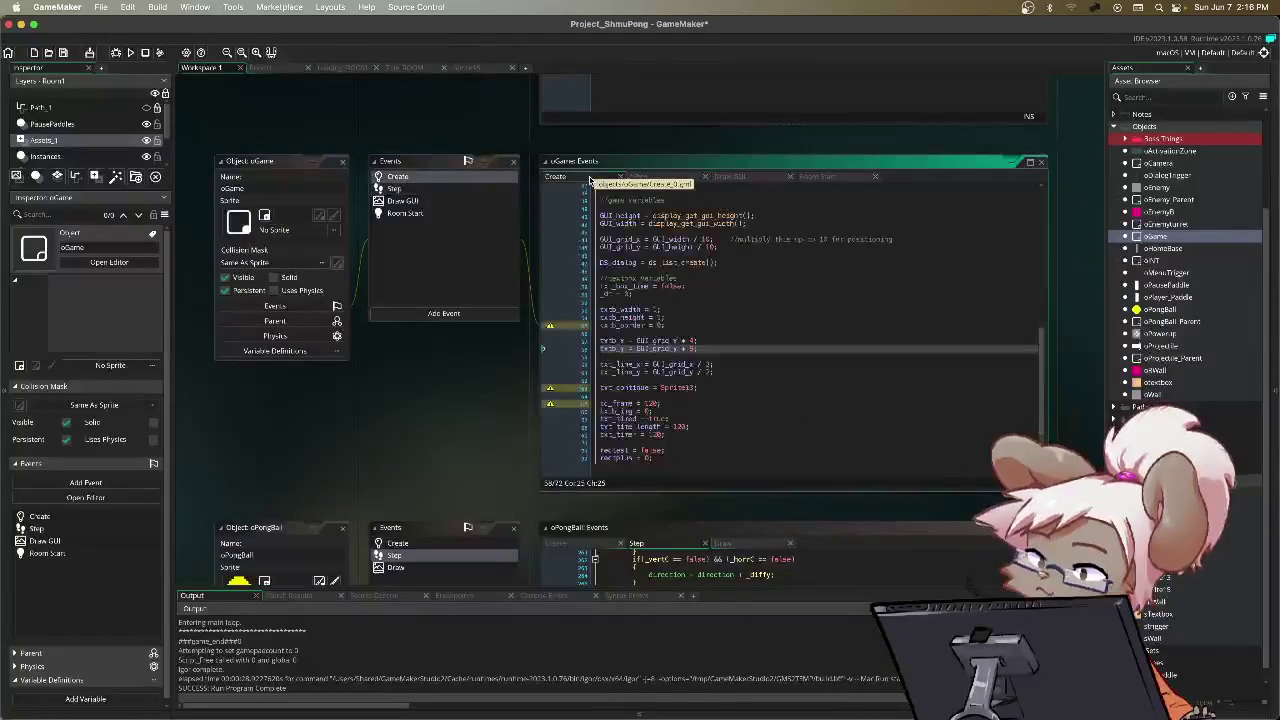
Step: In the Create code, change txt_timer's starting value from 120 to txt_time_length
click(617, 367)
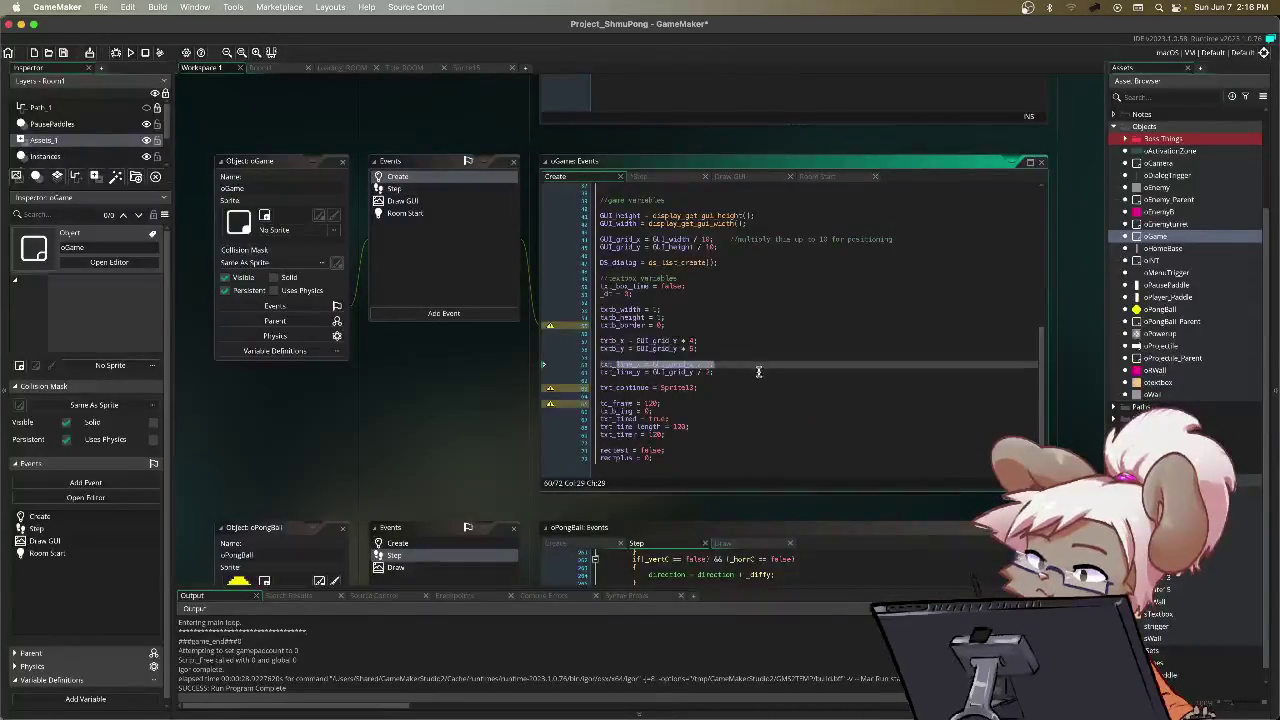
click(715, 412)
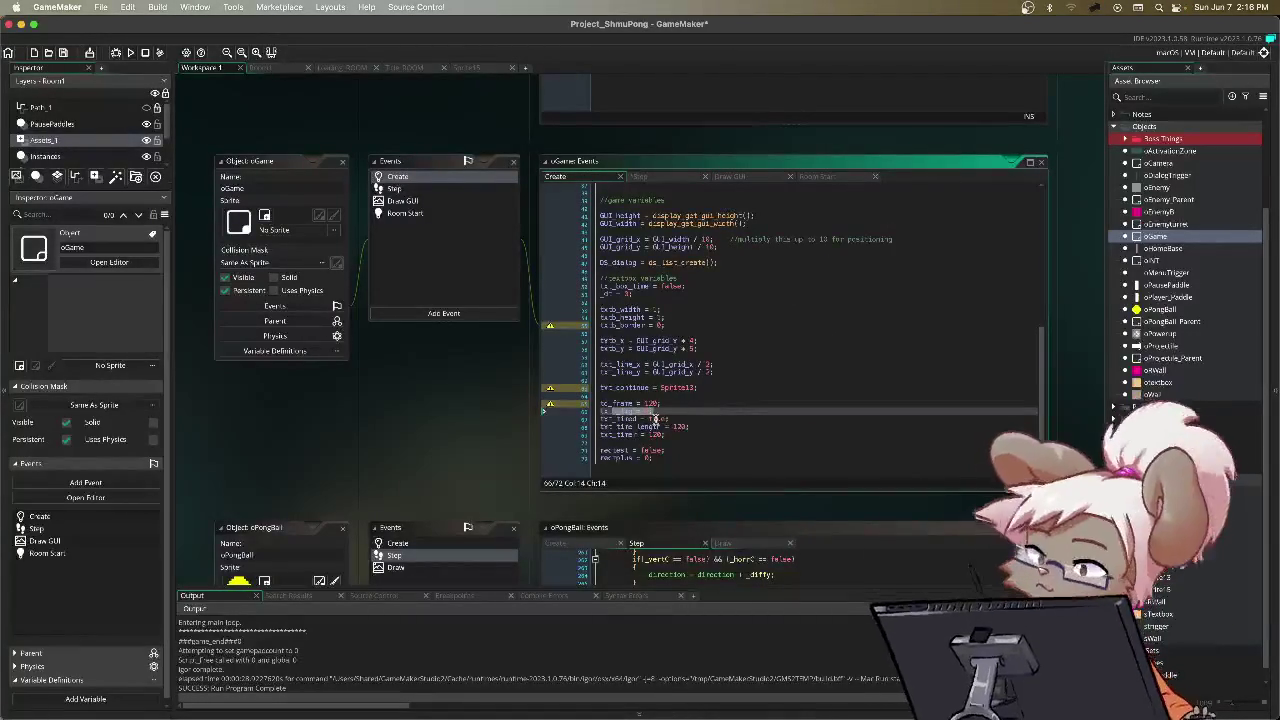
drag(603, 419, 666, 419)
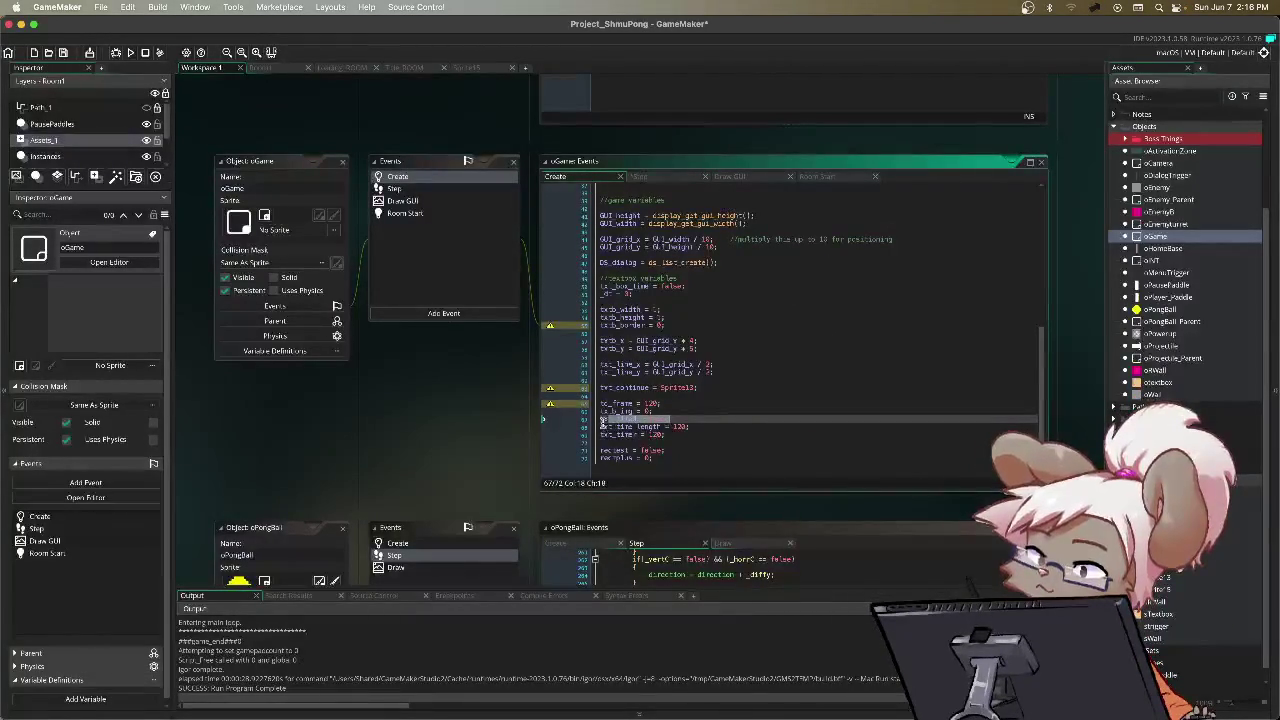
click(748, 442)
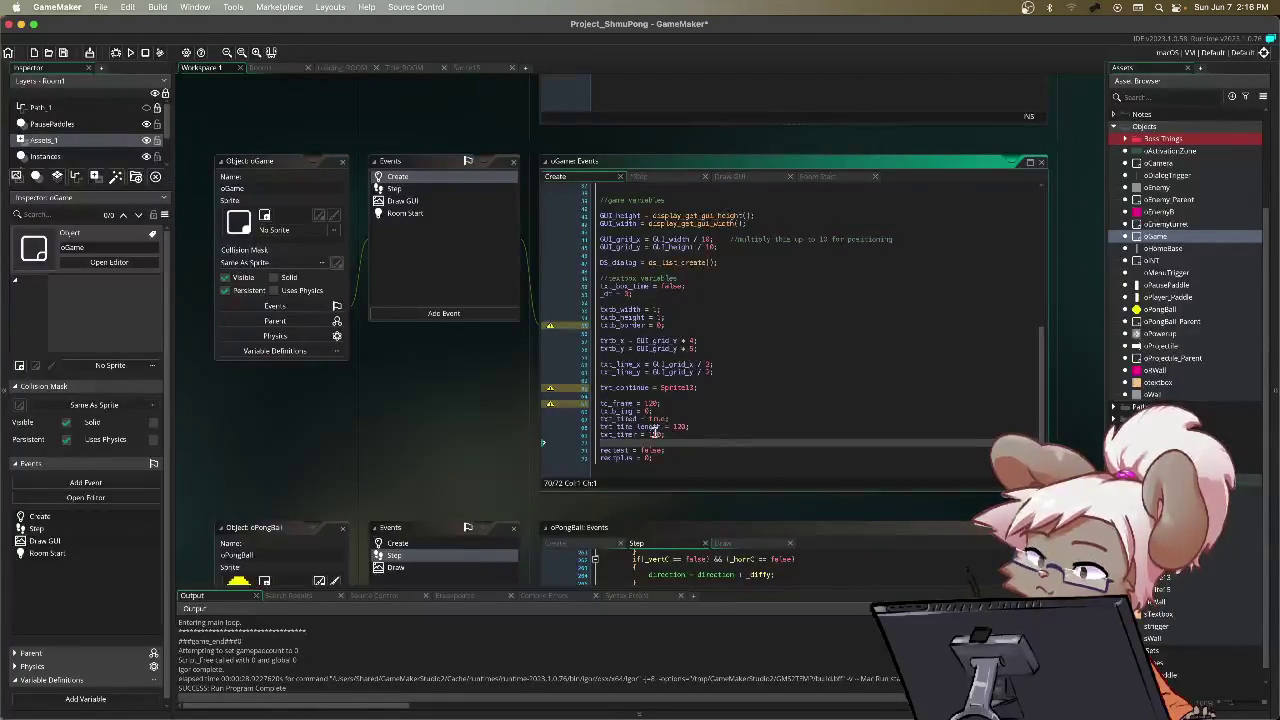
double_click(657, 434)
text(12)
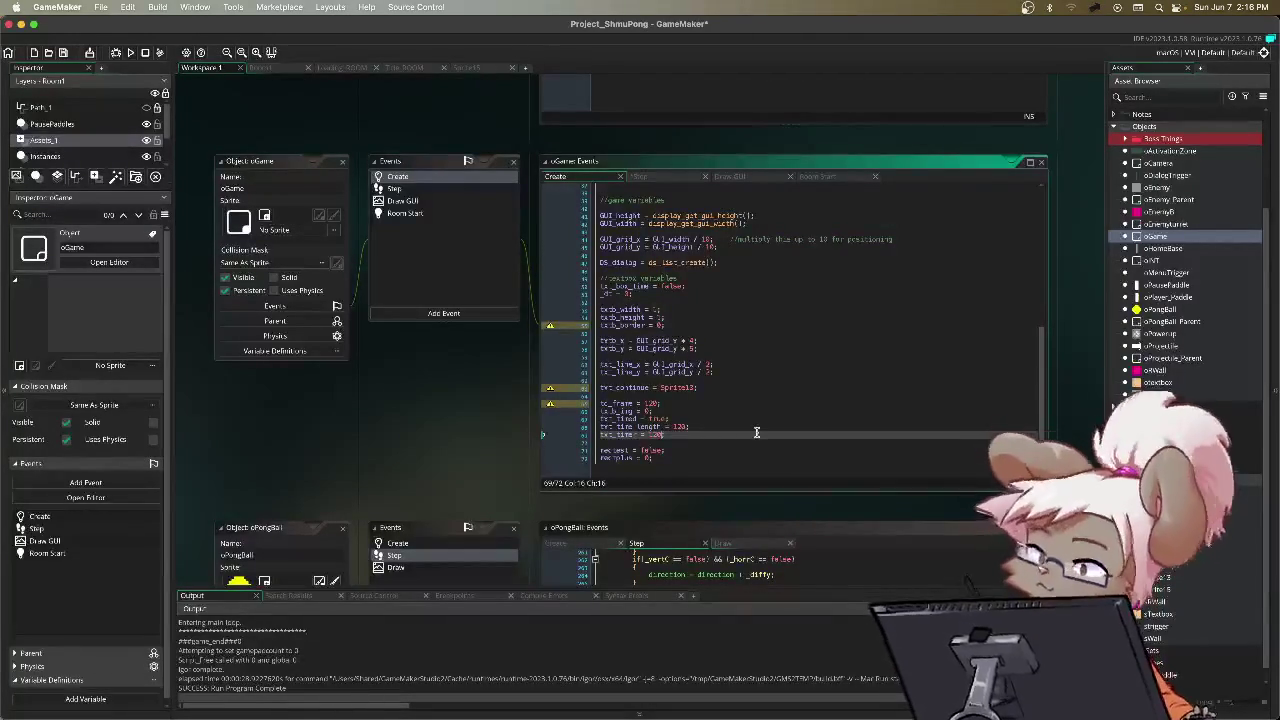
key(BackSpace)
key(BackSpace)
text(txt_timer)
key(BackSpace)
key(BackSpace)
text(length;)
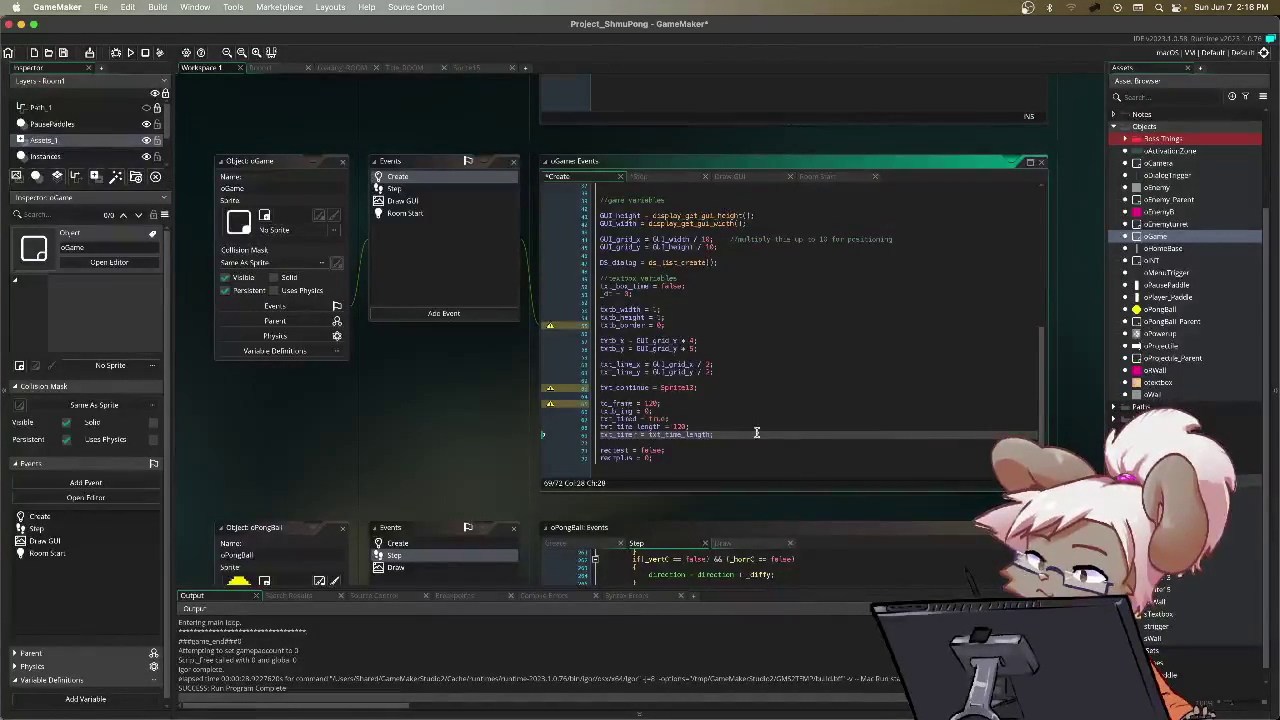
click(671, 177)
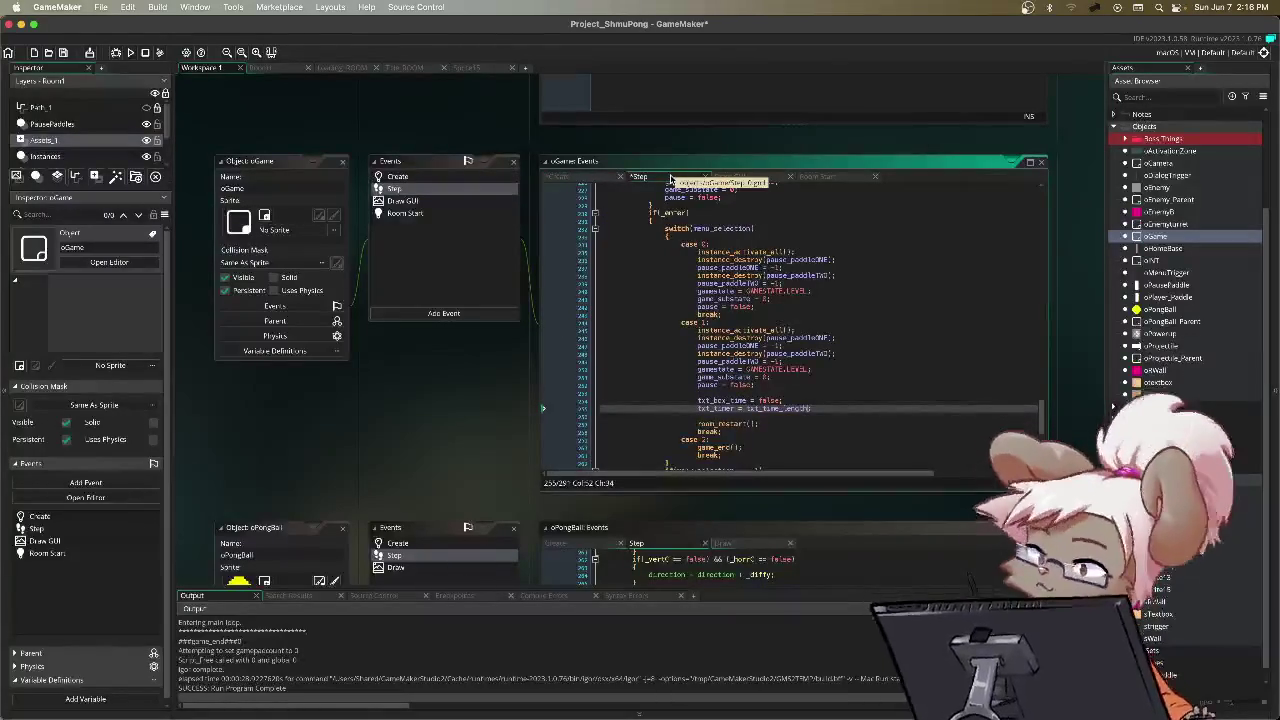
key(F5)
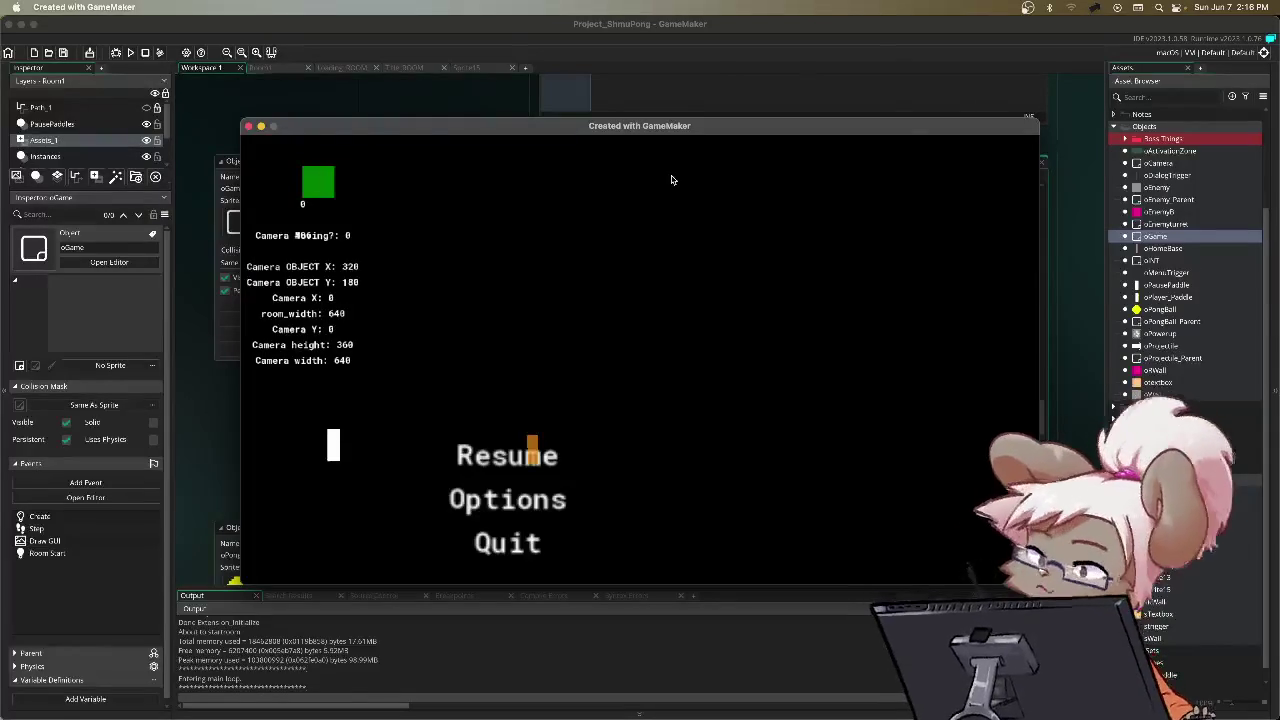
key(Return)
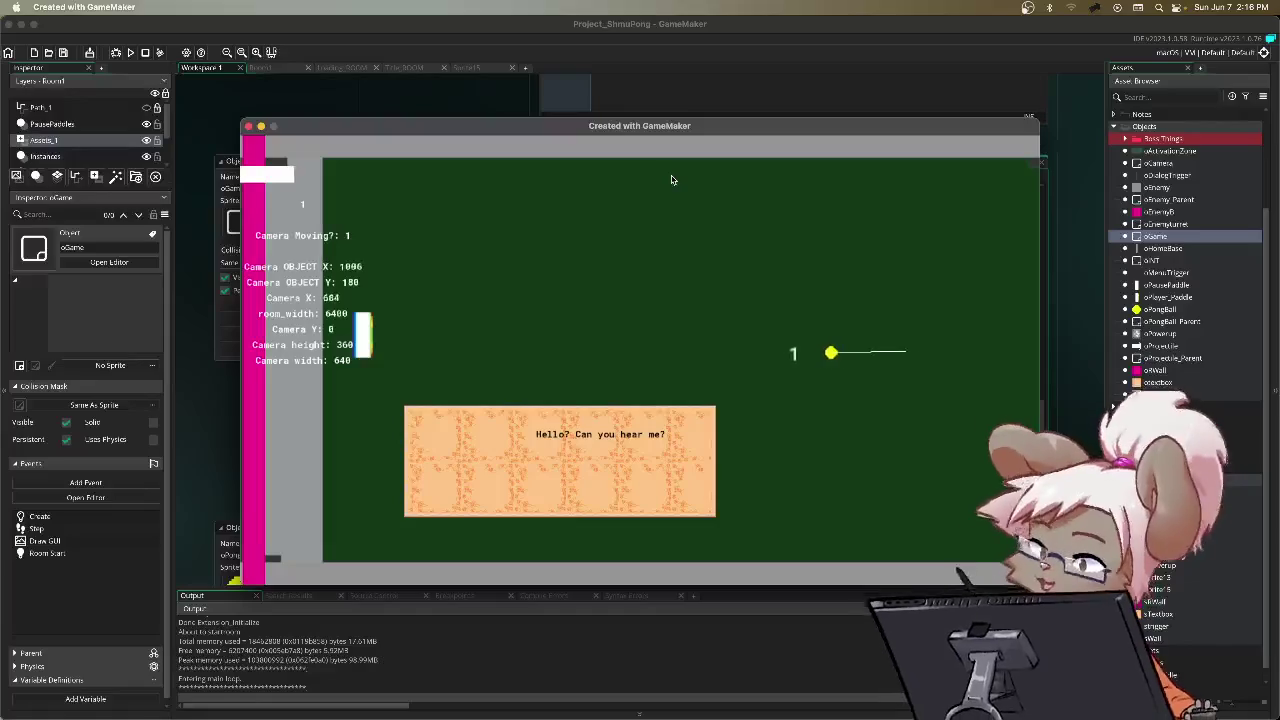
key(Escape)
key(Down)
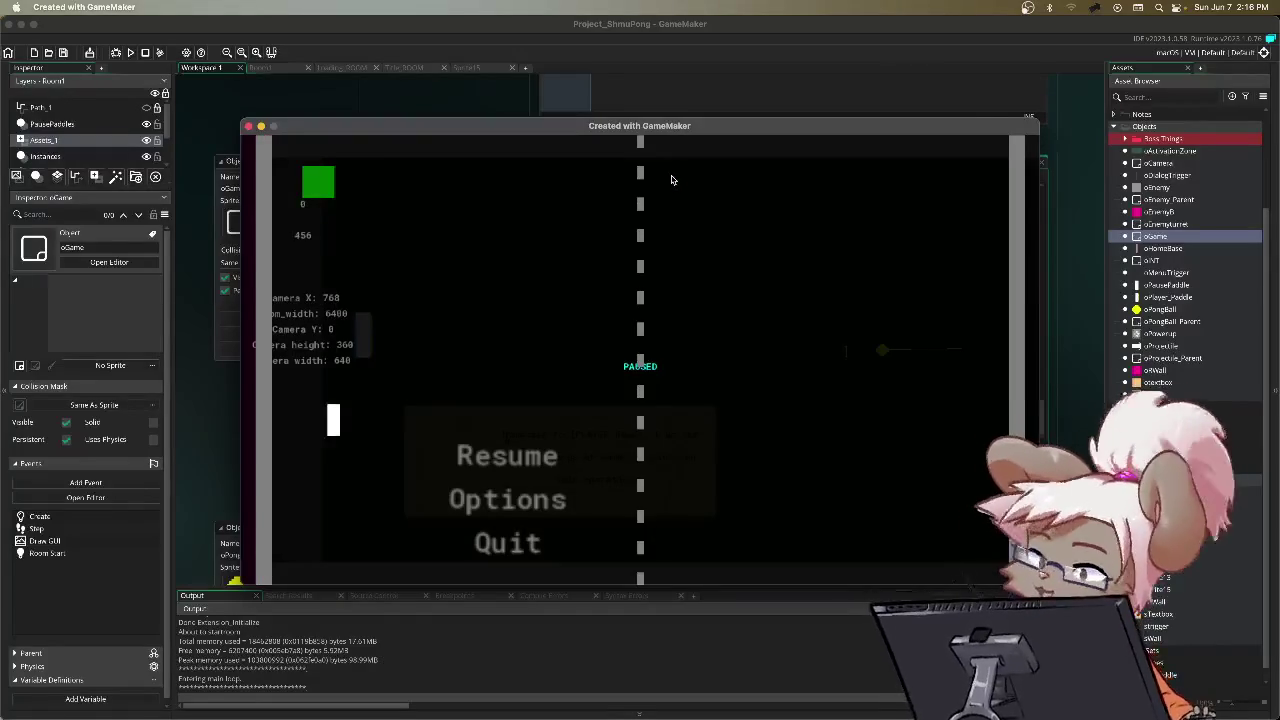
key(Return)
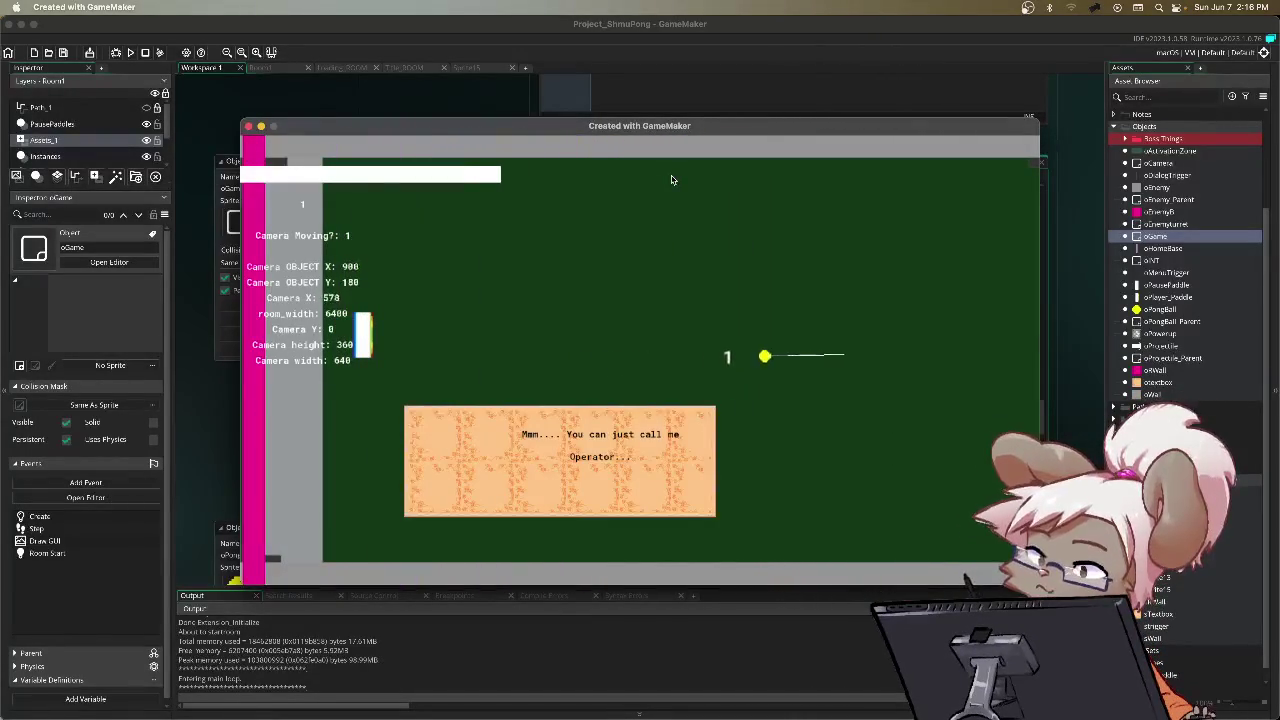
key(Escape)
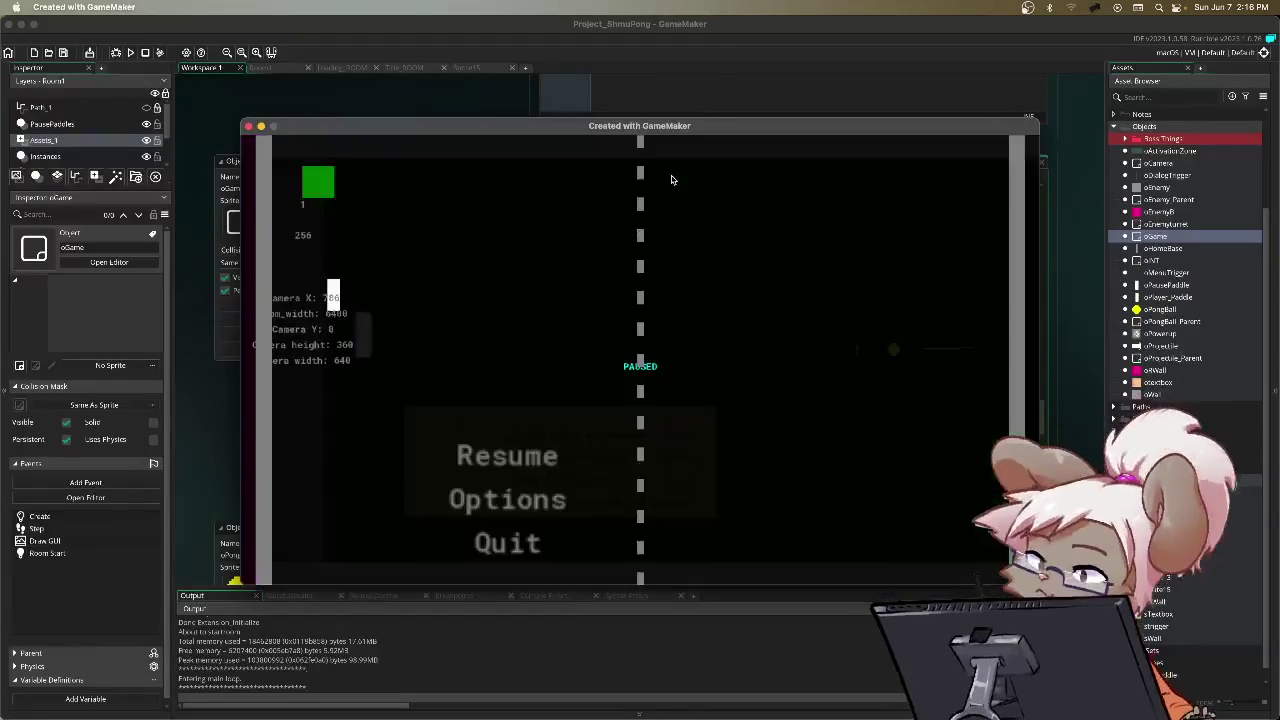
key(Down)
key(Down)
key(Return)
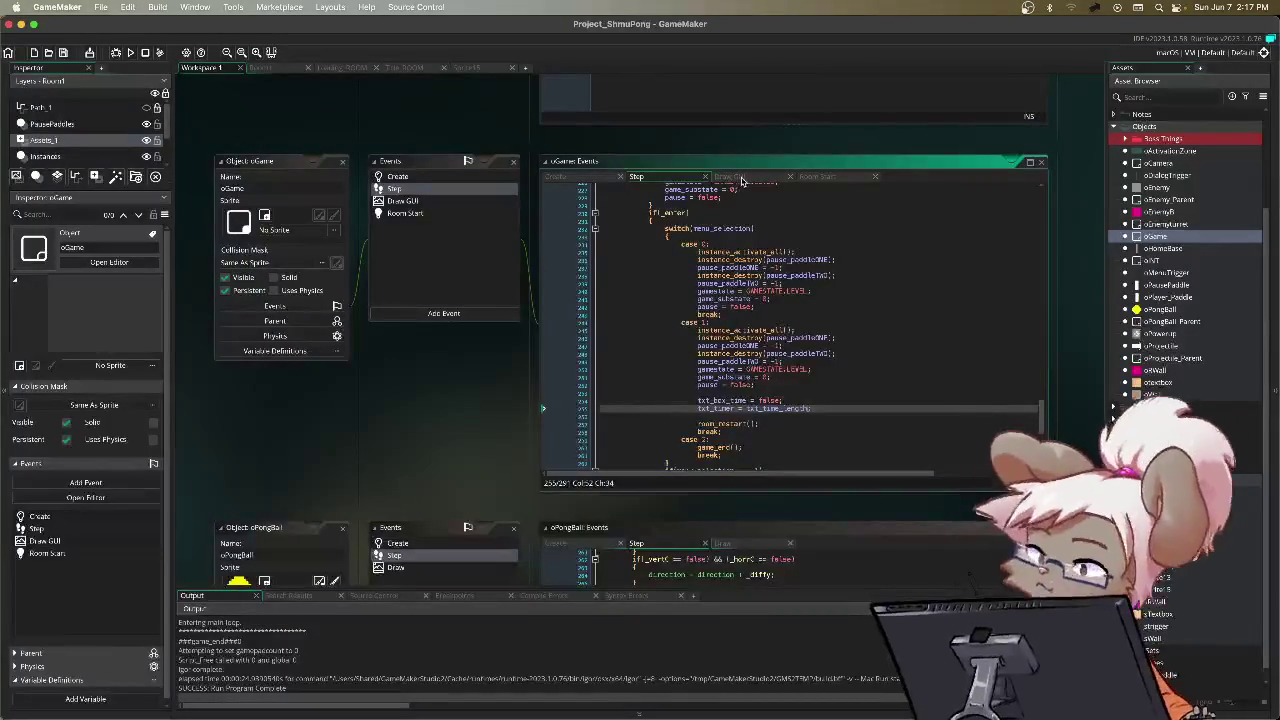
Step: Open a new line after txt_timer = txt_time_length in case 1 and type 'ttbalarm;'
click(740, 180)
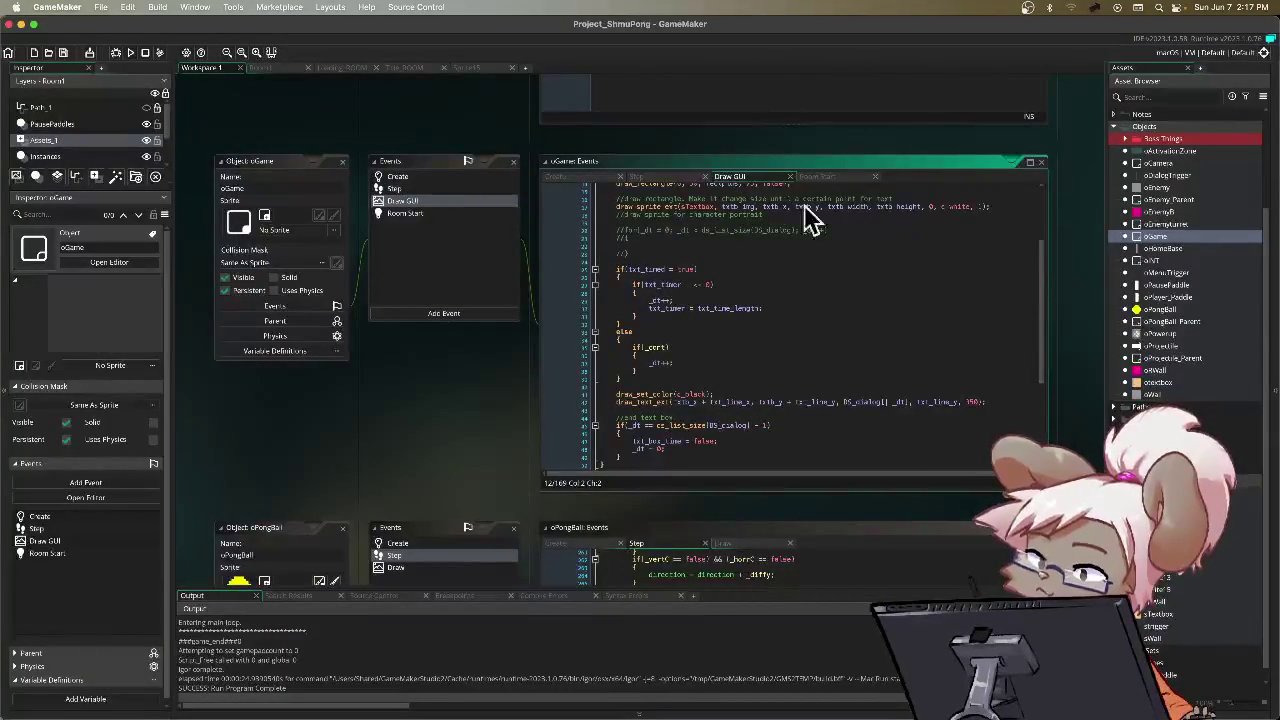
click(661, 177)
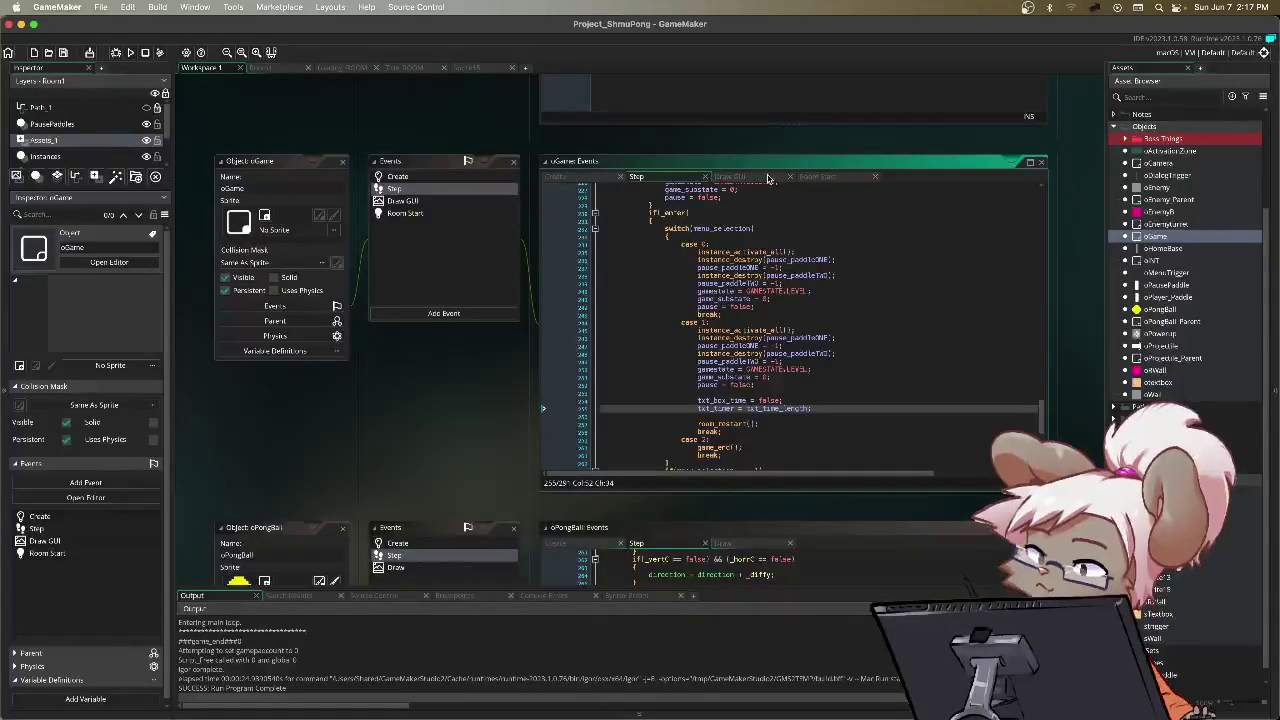
click(556, 176)
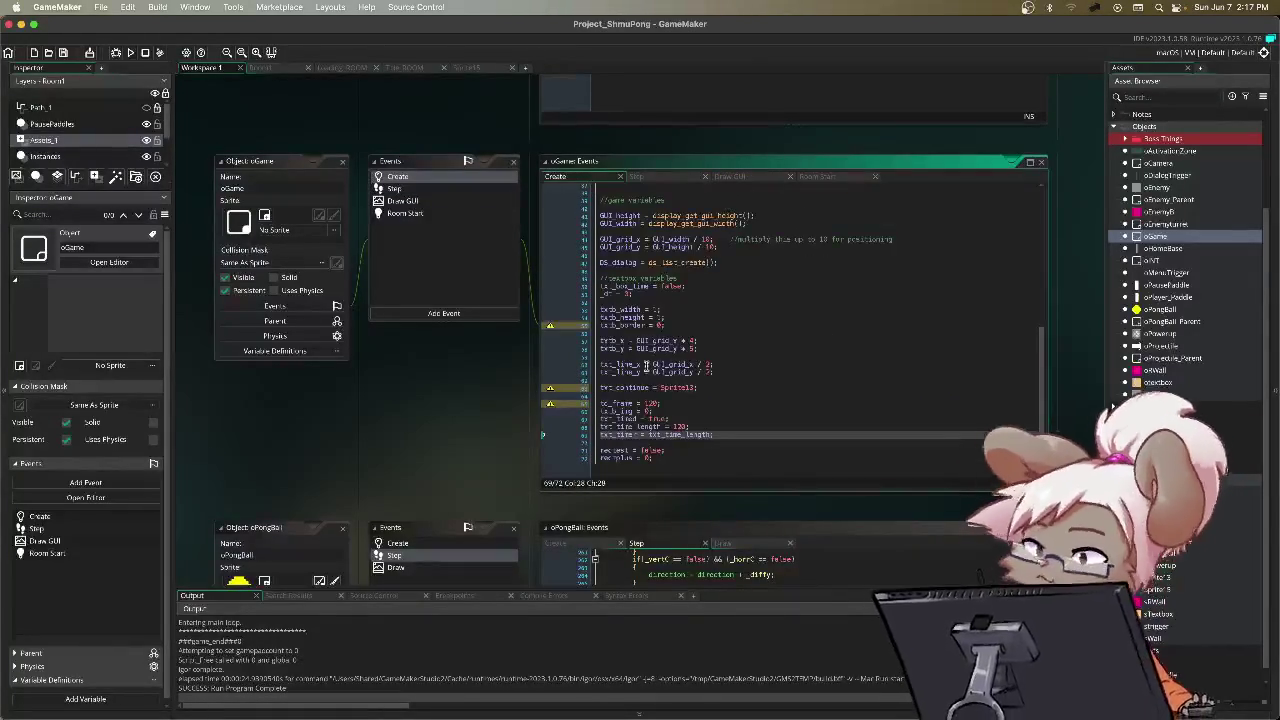
click(668, 180)
click(820, 409)
key(Return)
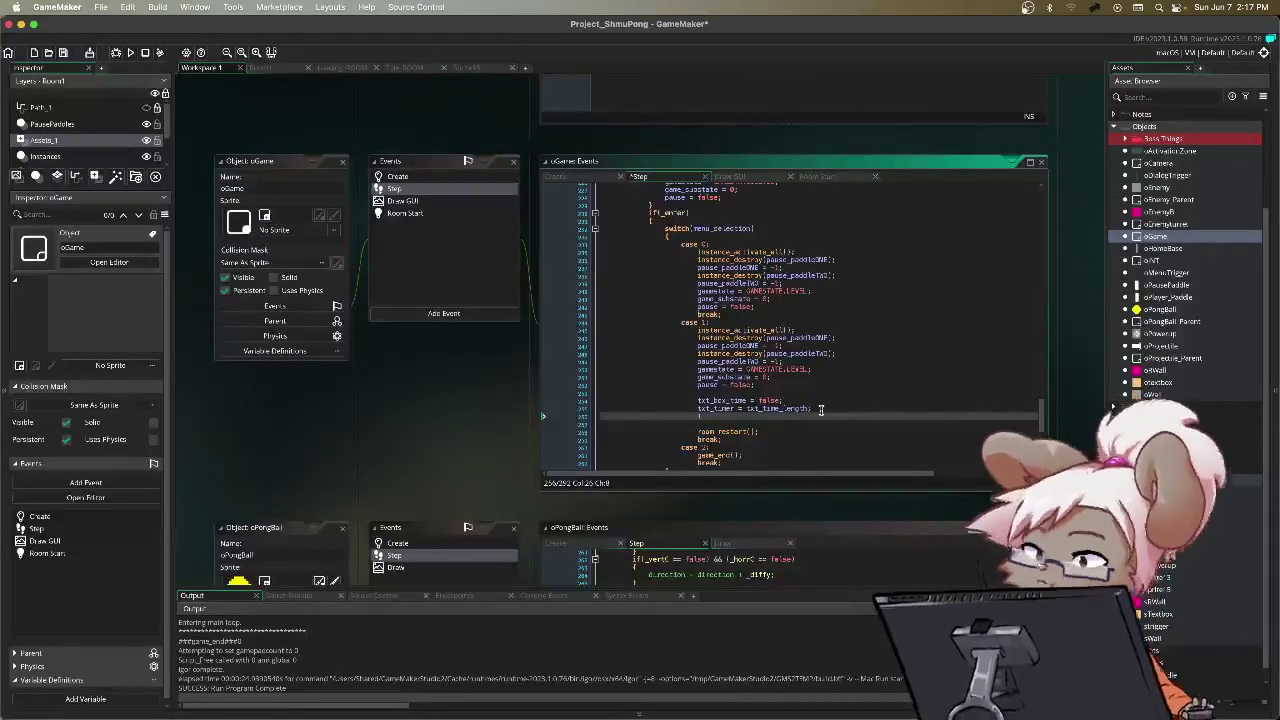
text(tx)
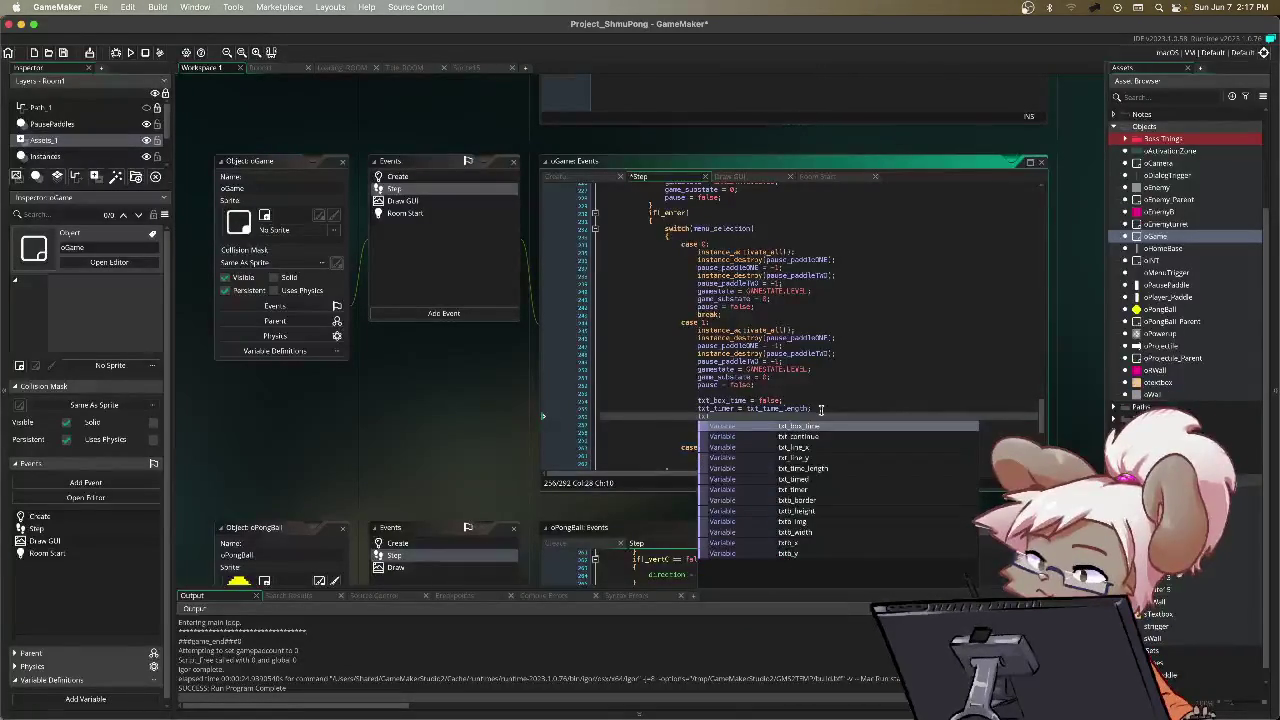
text(tb_)
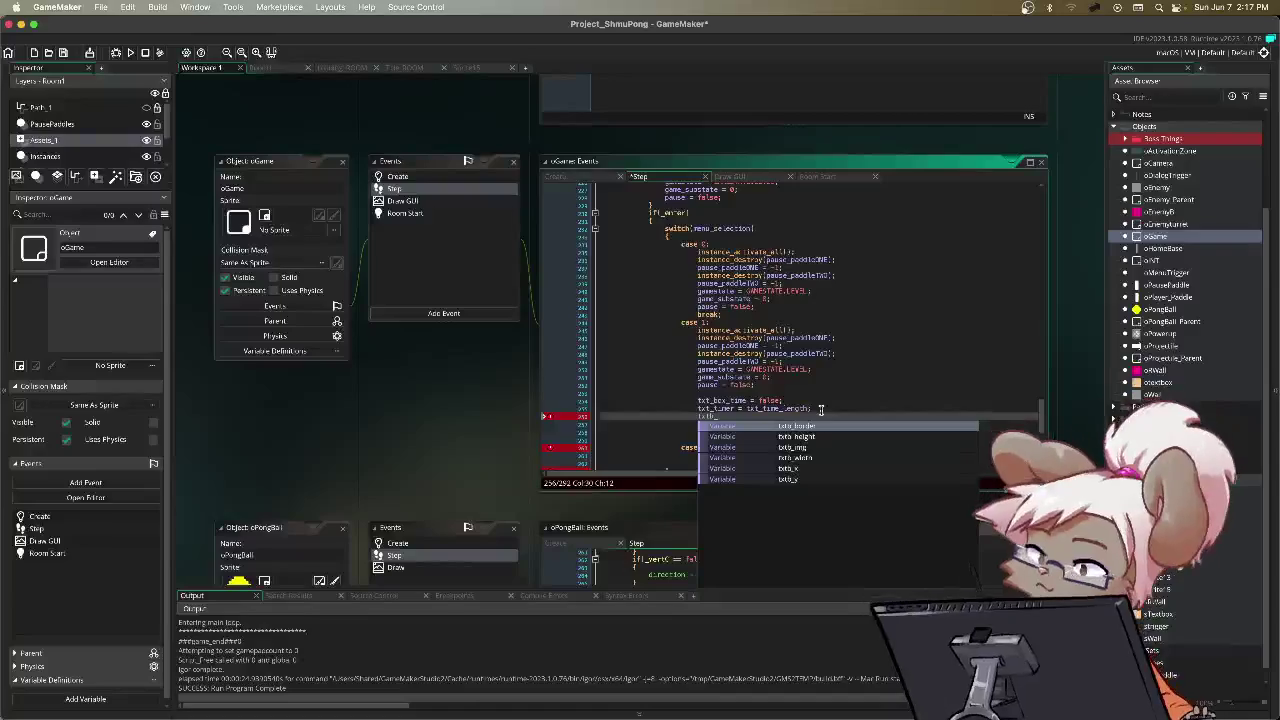
text(alarm)
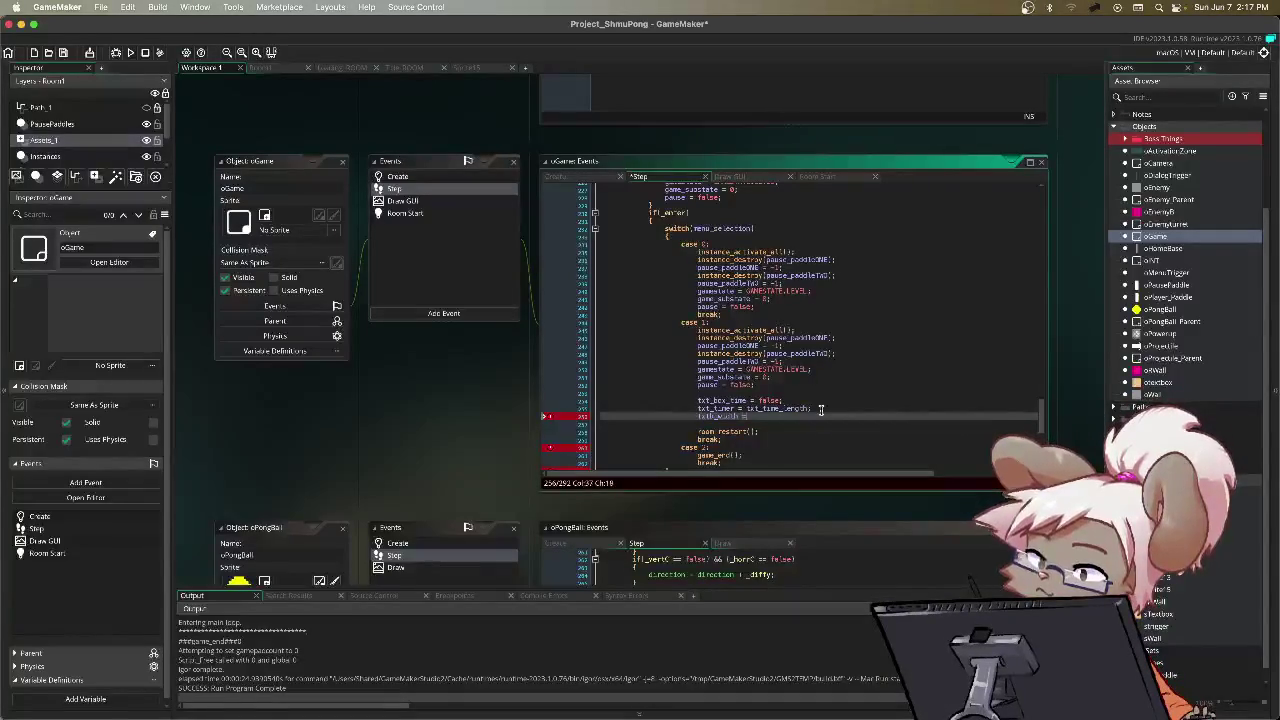
text(;)
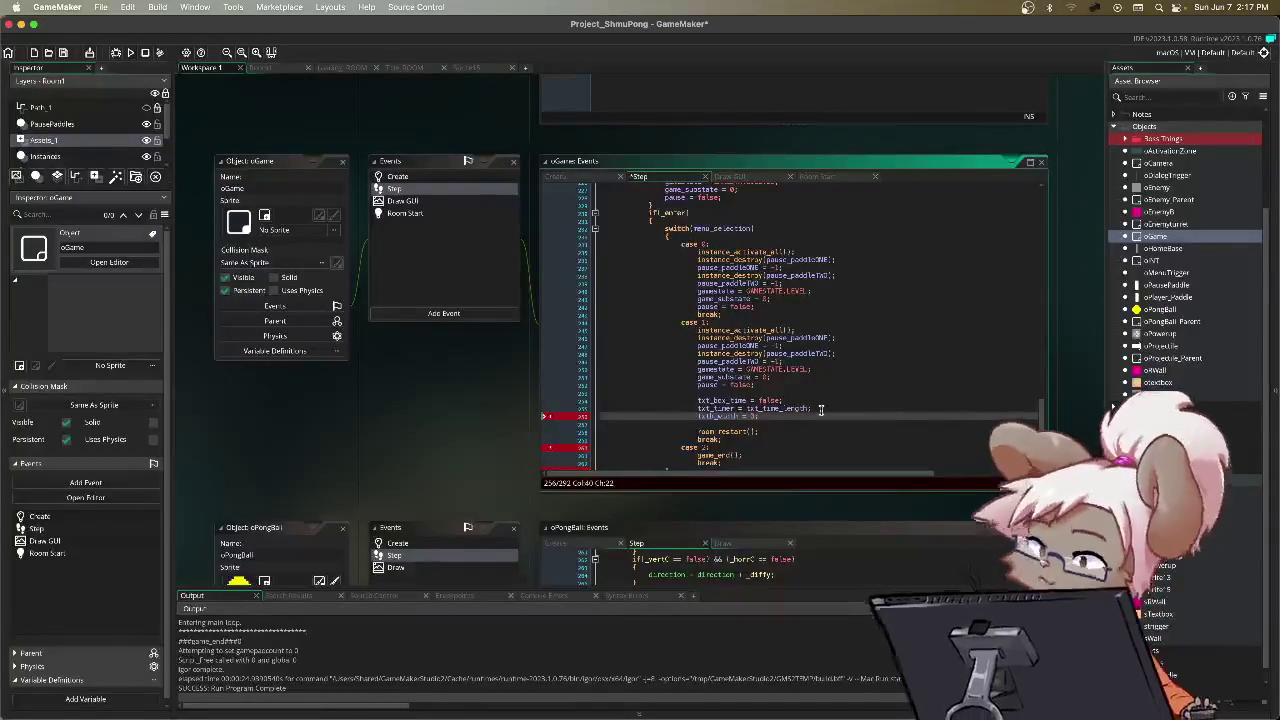
Step: Add txtb_height = 3 on a new line below txtb_width = 3
key(Return)
text(txtb_heig)
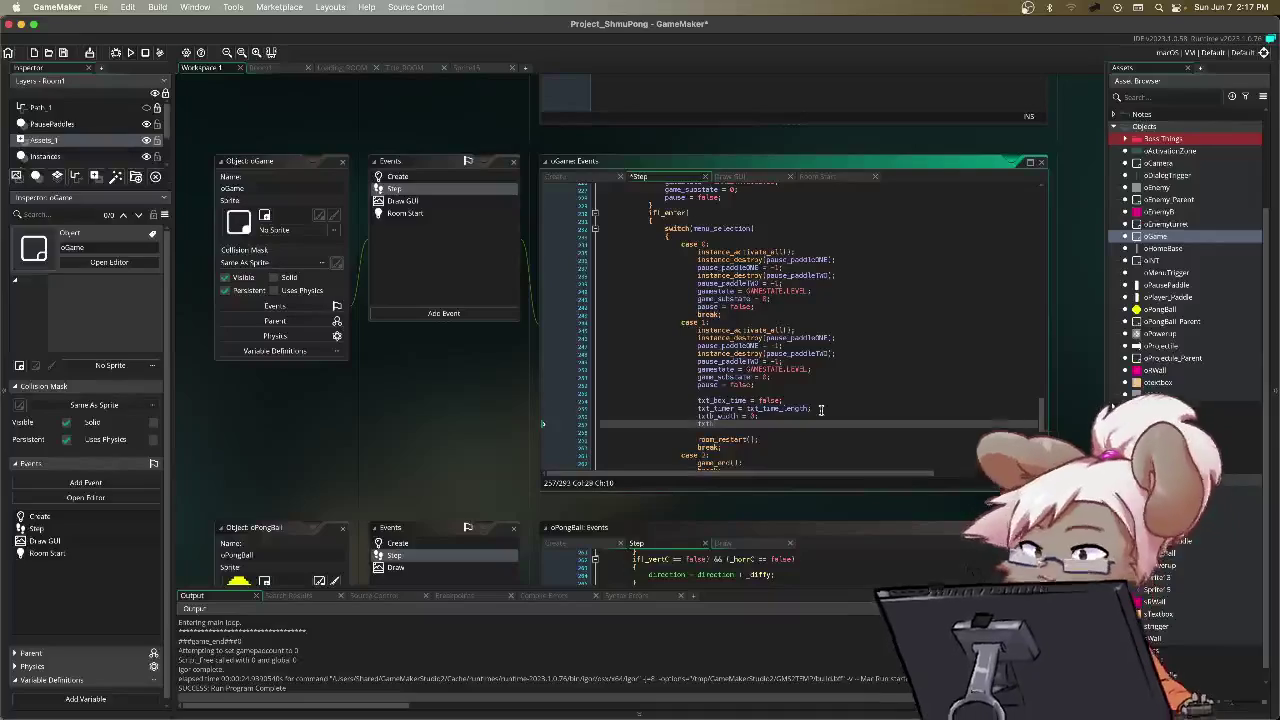
text(ht = 3;)
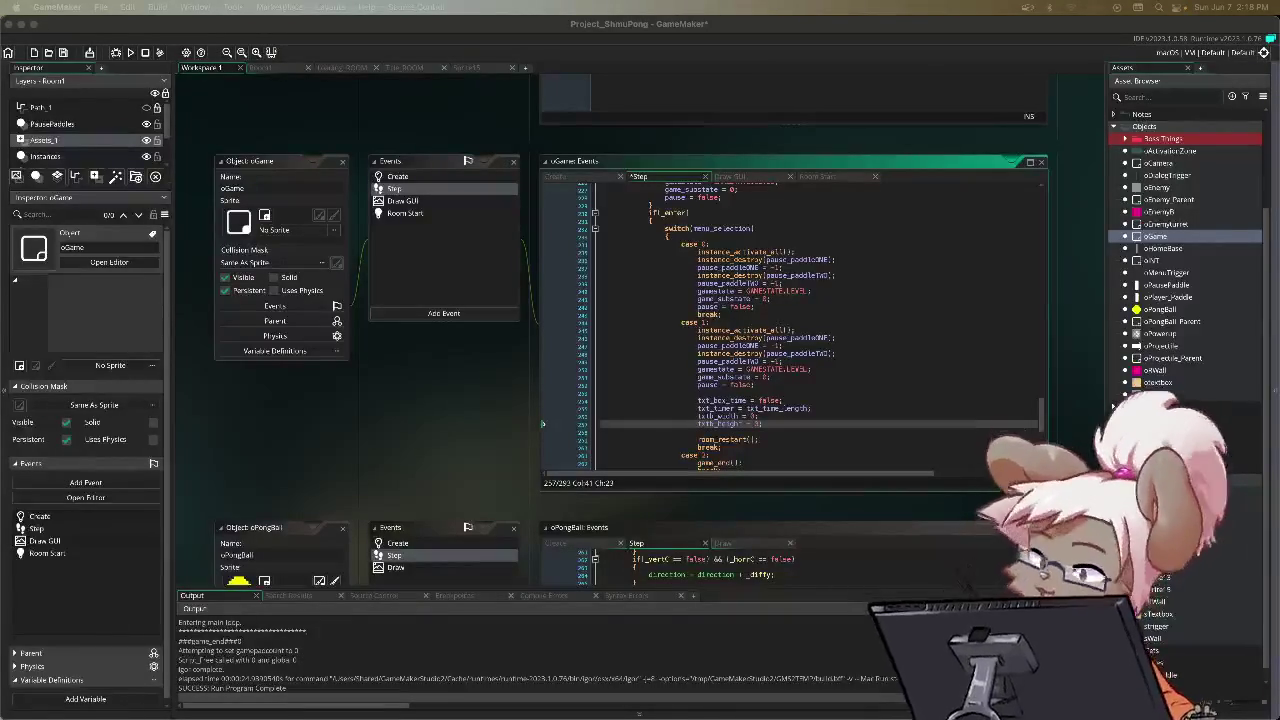
click(1059, 424)
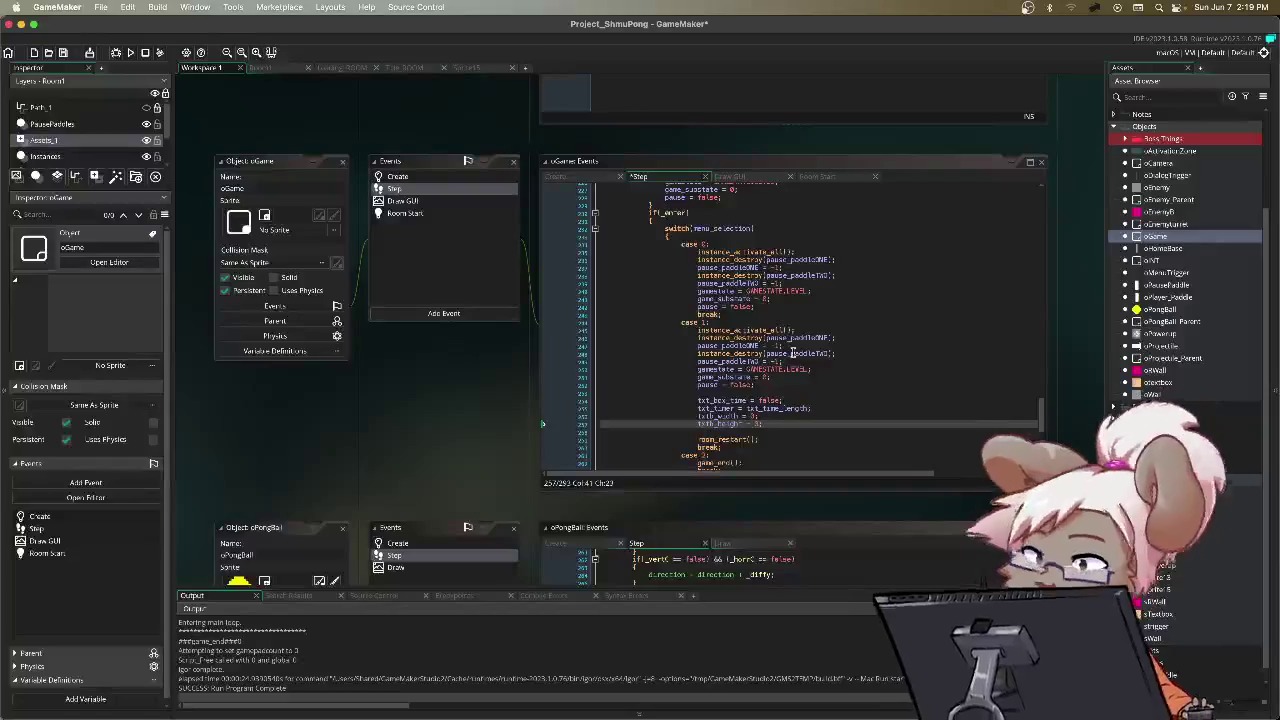
Step: Set txtb_width and txtb_height to 0 in the Create code, then save and run the game
click(576, 180)
click(657, 310)
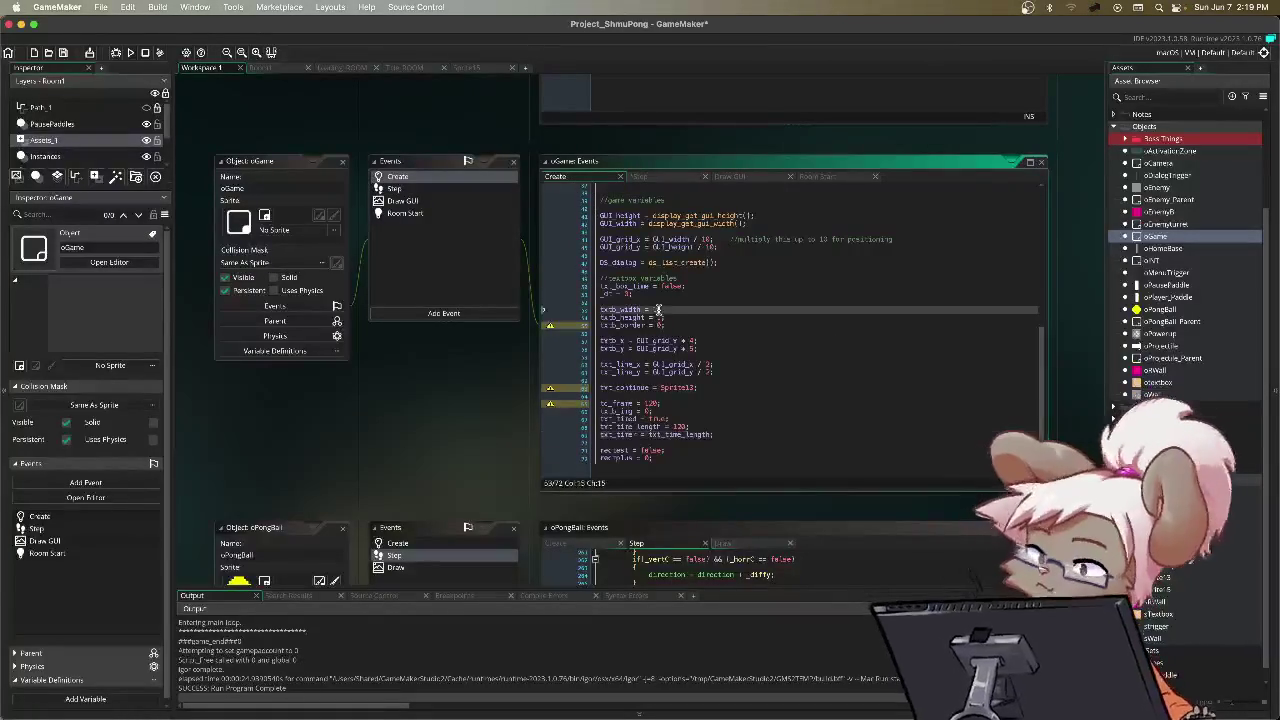
key(BackSpace)
text(0)
key(Down)
key(Delete)
text(0)
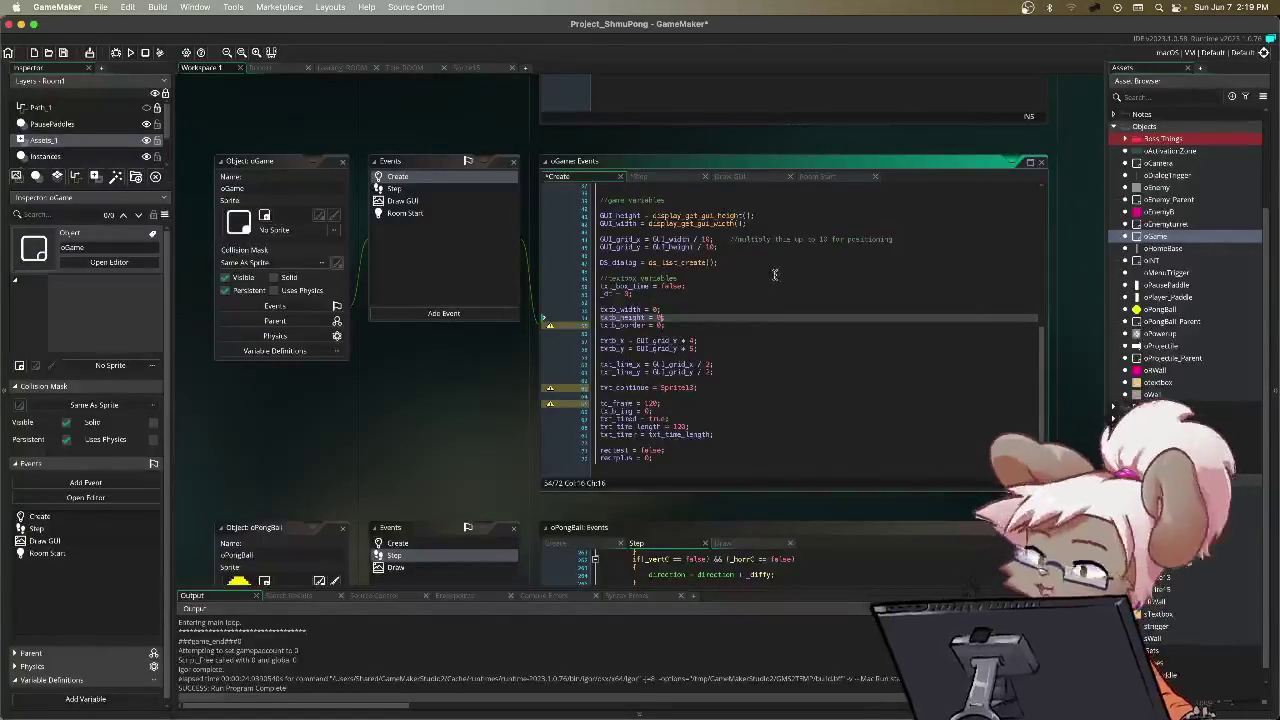
click(718, 295)
key(super+s)
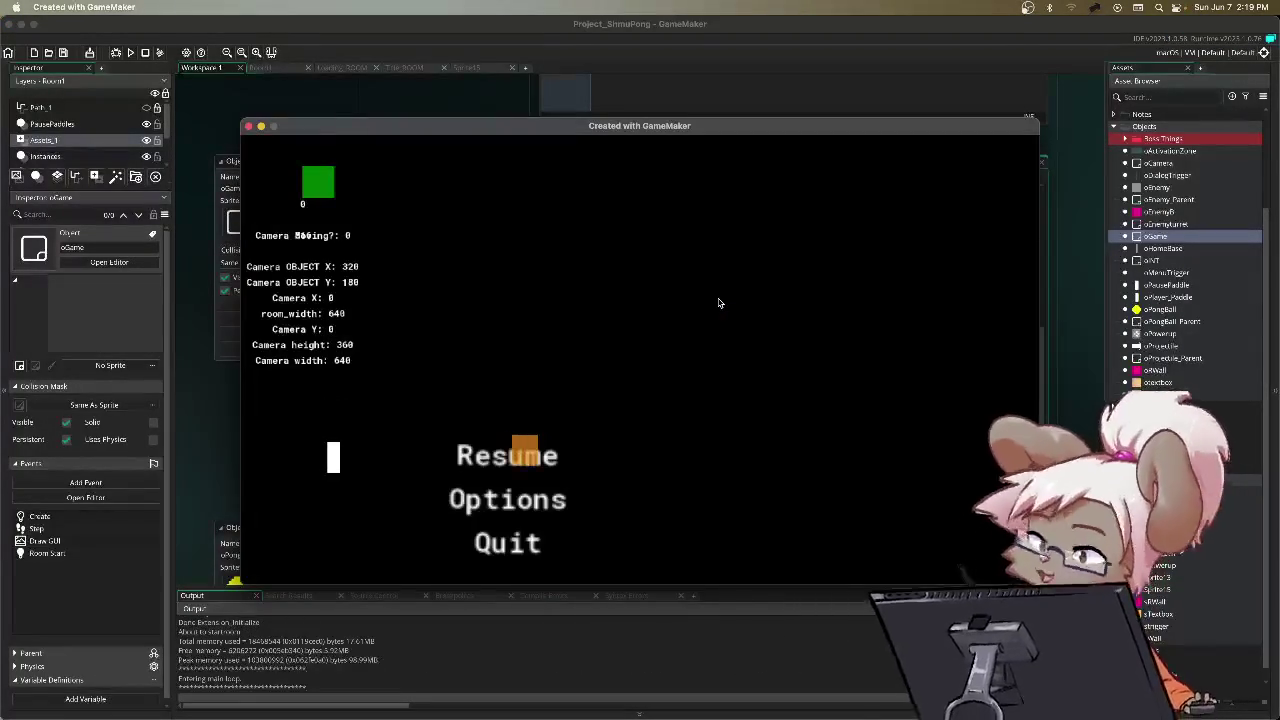
Step: Play-test the text box, quit from the pause menu, and open the sTextbox sprite
key(Return)
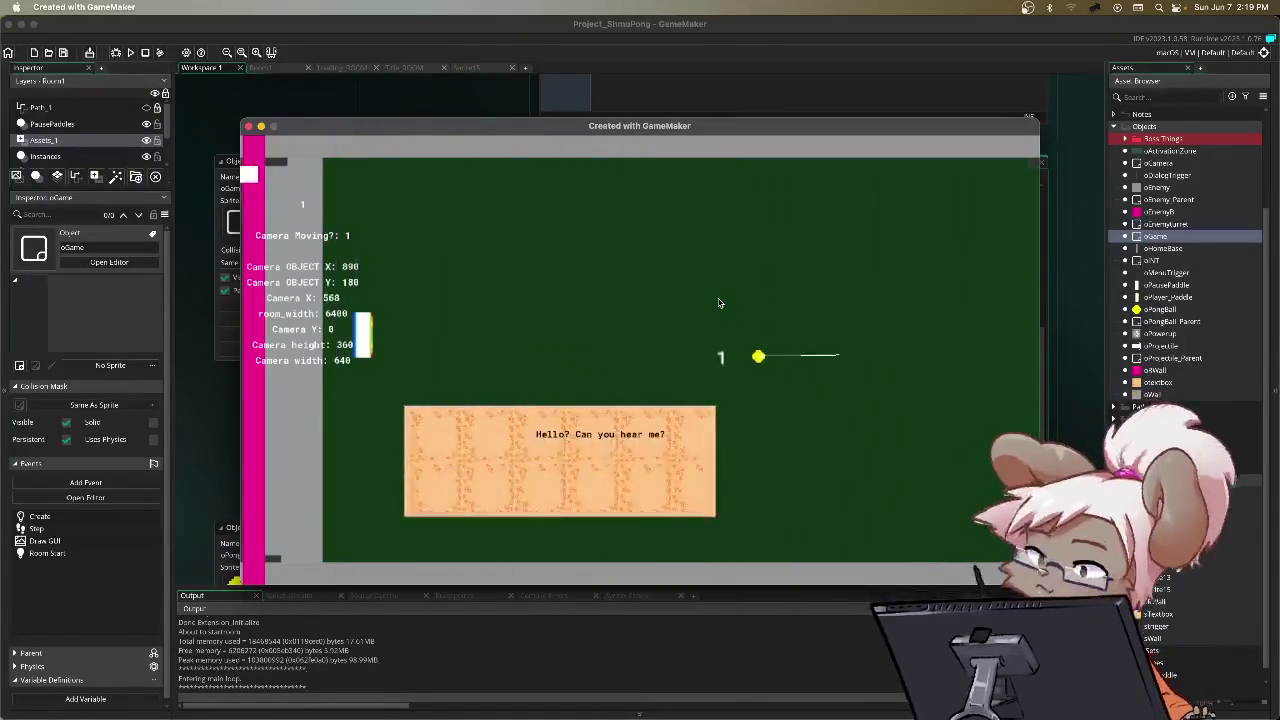
key(Escape)
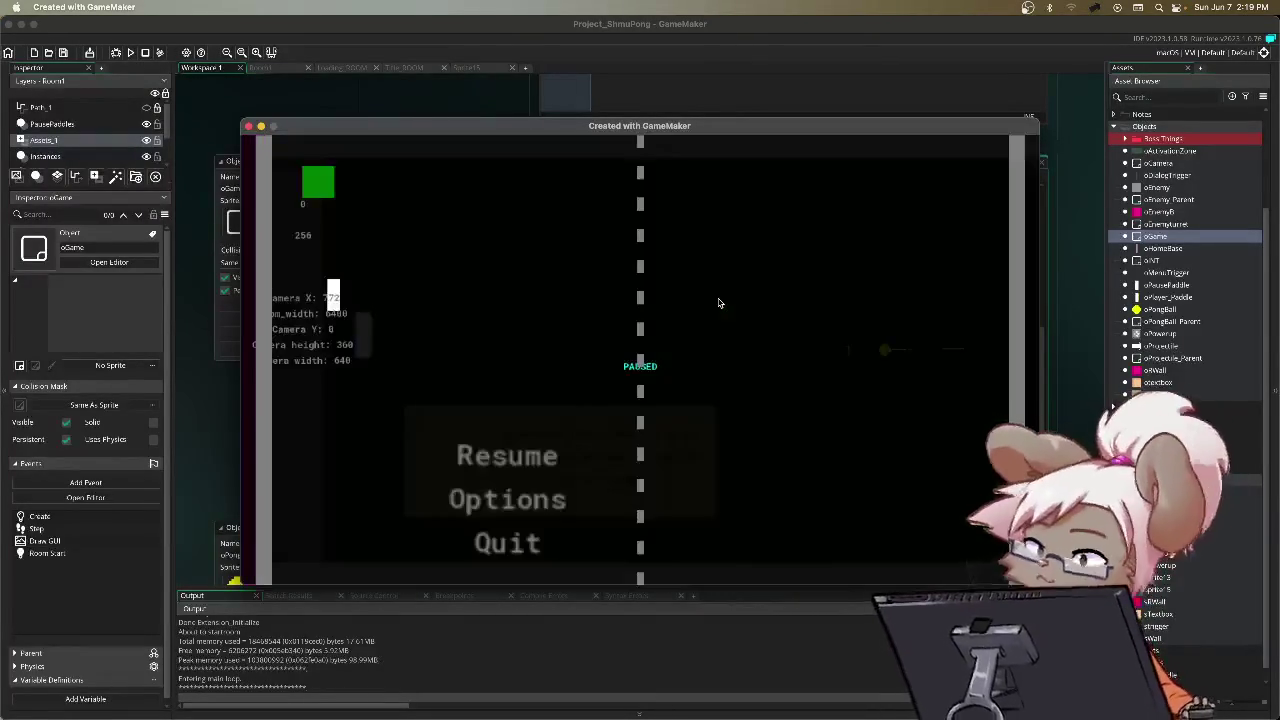
key(Escape)
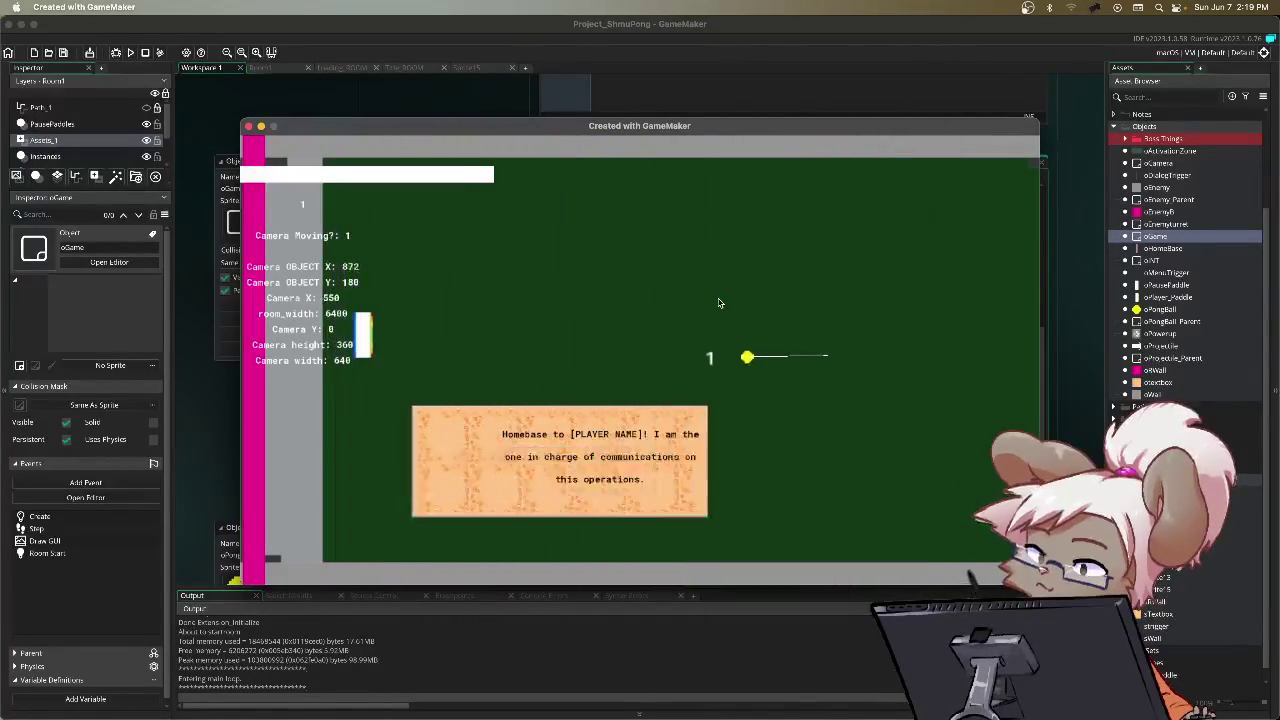
key(Escape)
key(Down)
key(Down)
key(Return)
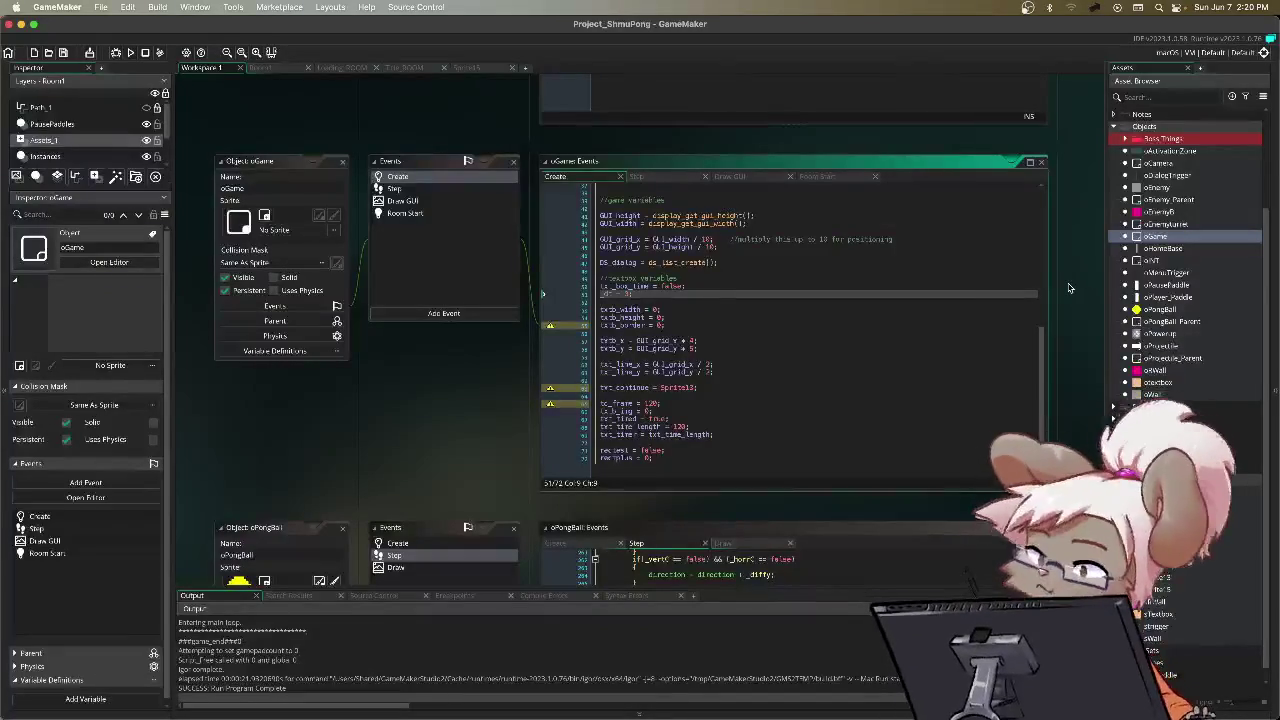
double_click(1160, 613)
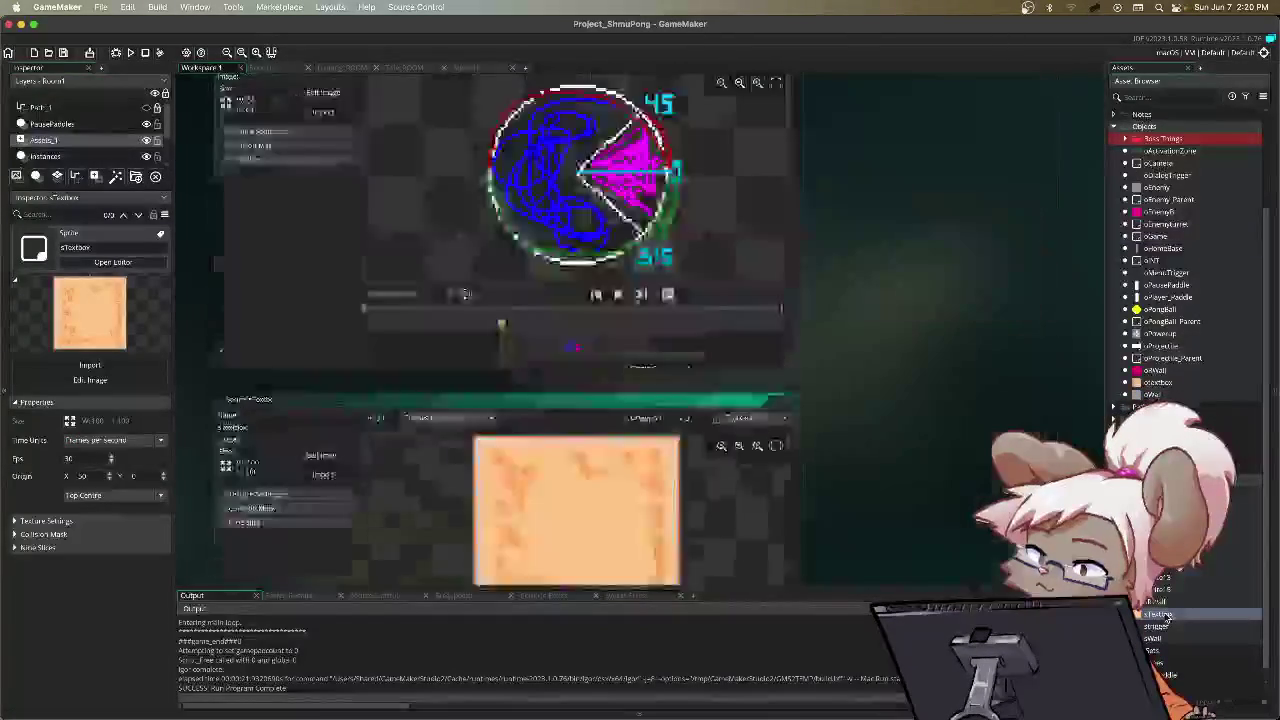
Step: Set the sTextbox sprite's origin to Bottom Right and launch a test run
click(758, 180)
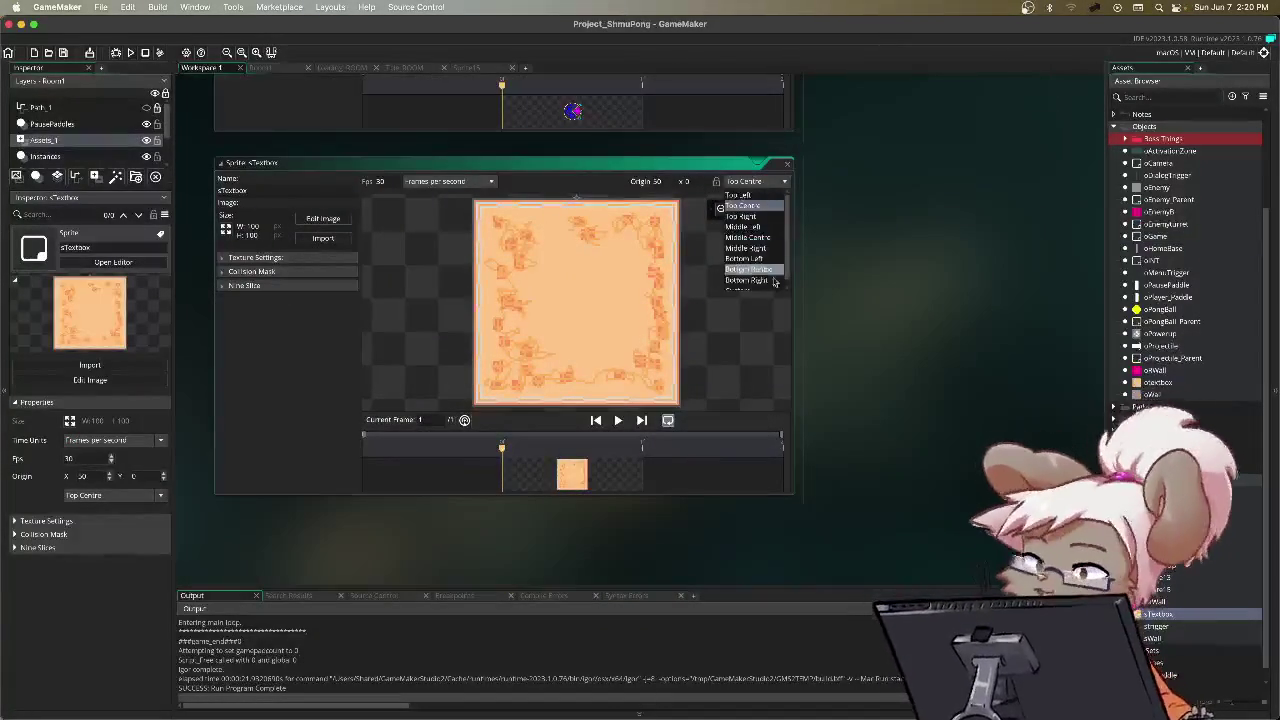
click(771, 285)
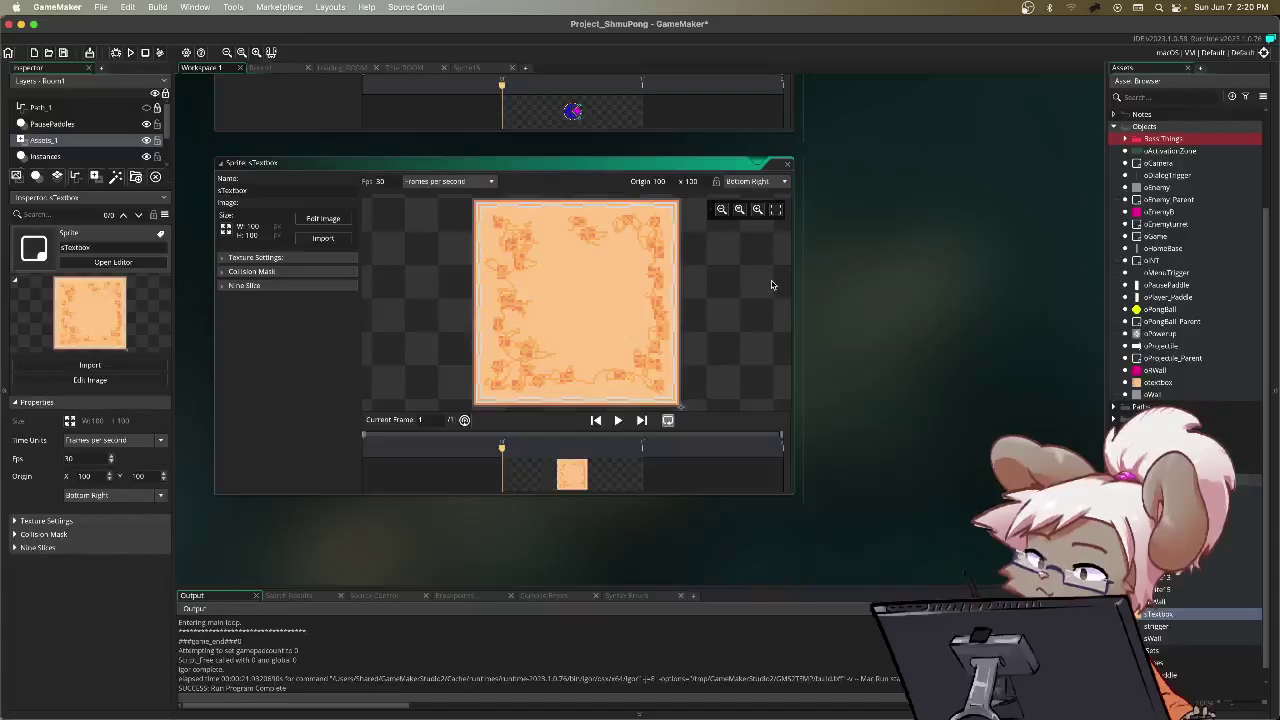
key(F5)
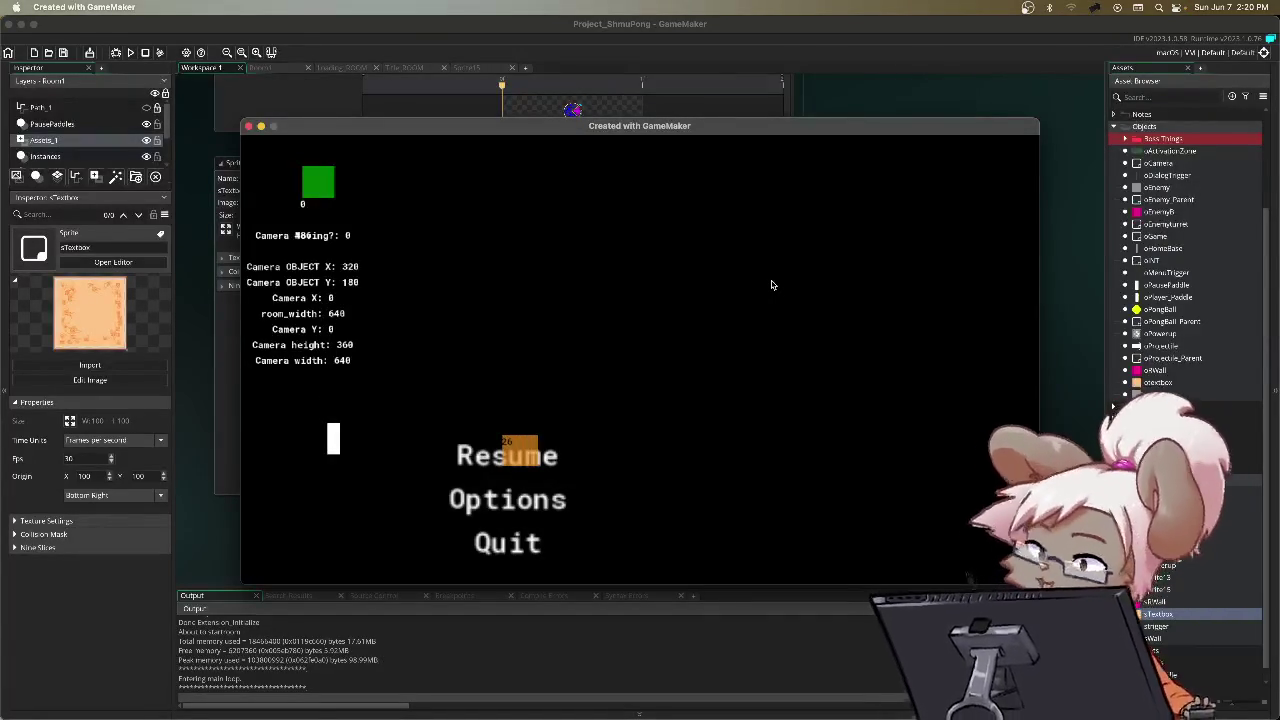
Step: Play through the operator's dialogue, then pause and quit the test run
key(Return)
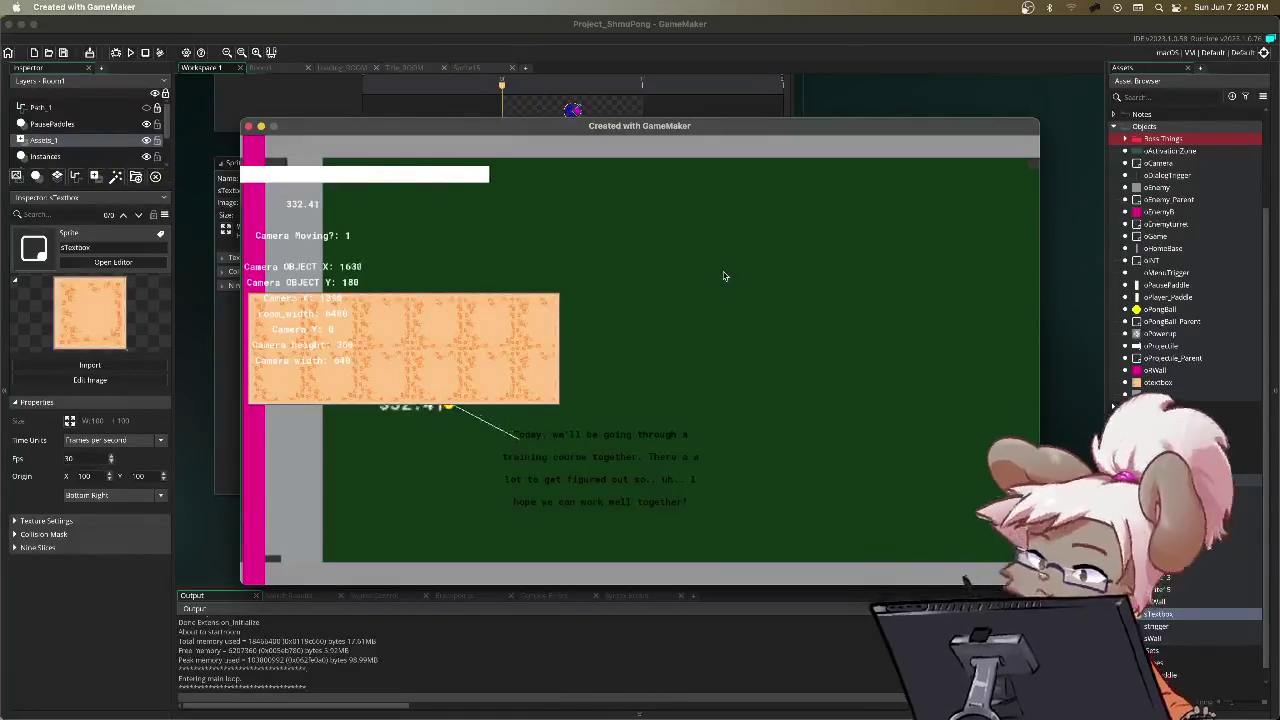
key(Escape)
key(Down)
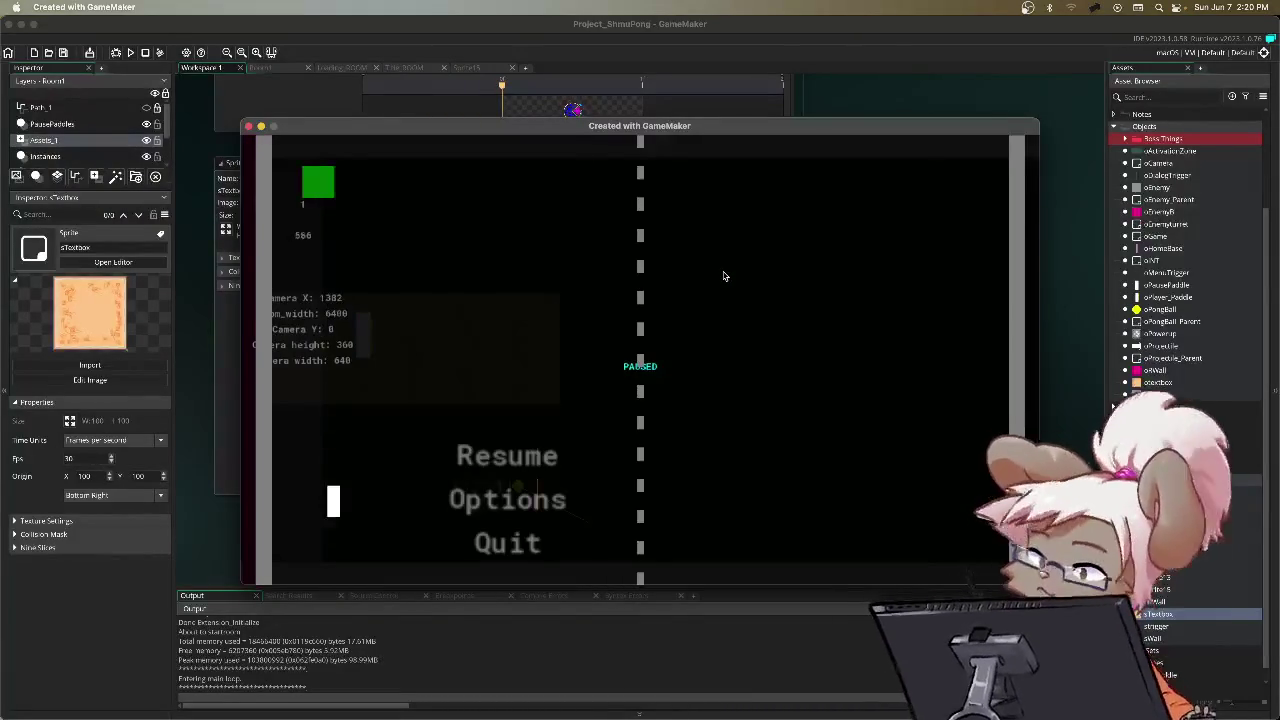
key(super+q)
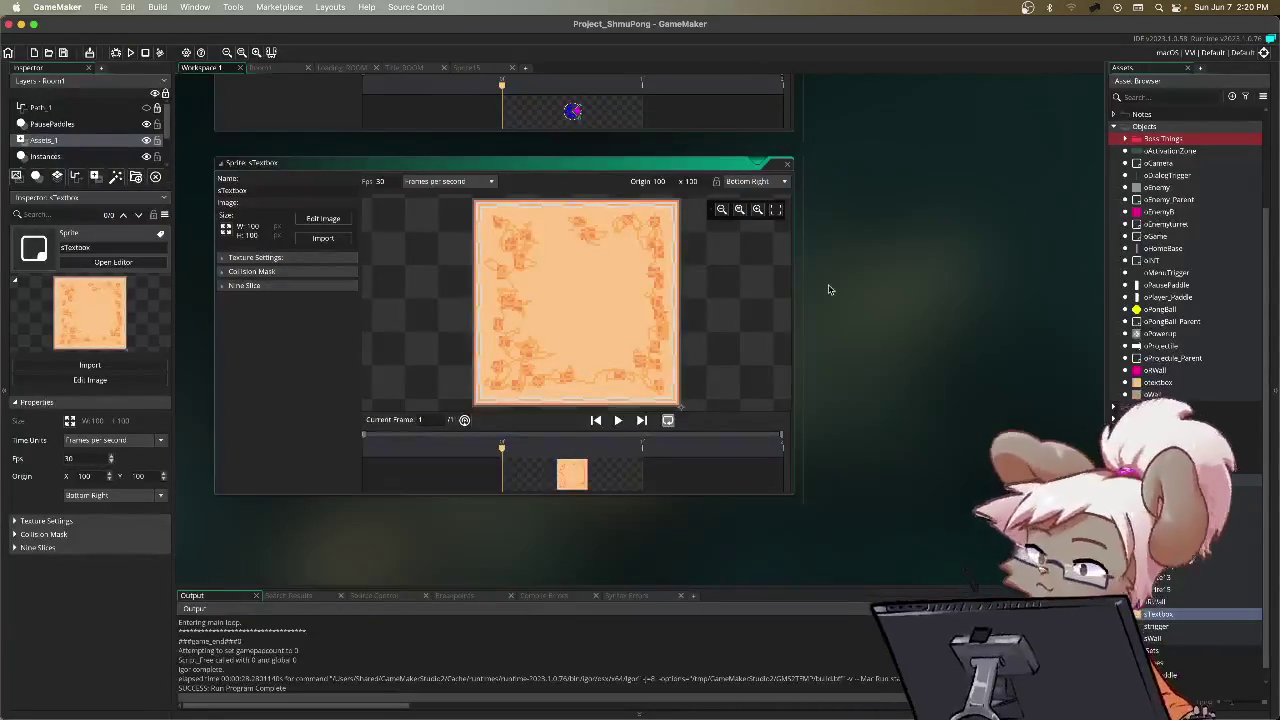
Step: Return sTextbox's origin to Top Centre (50, 0) and reopen oGame's events
click(776, 182)
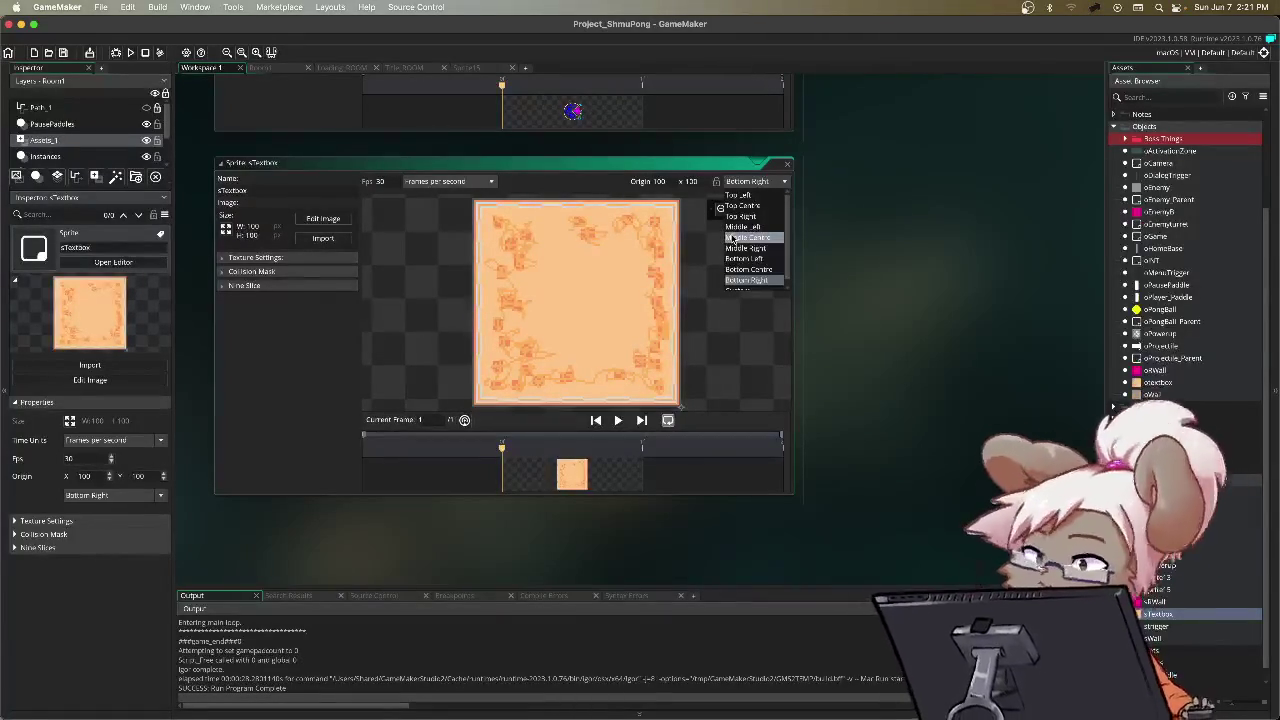
click(742, 206)
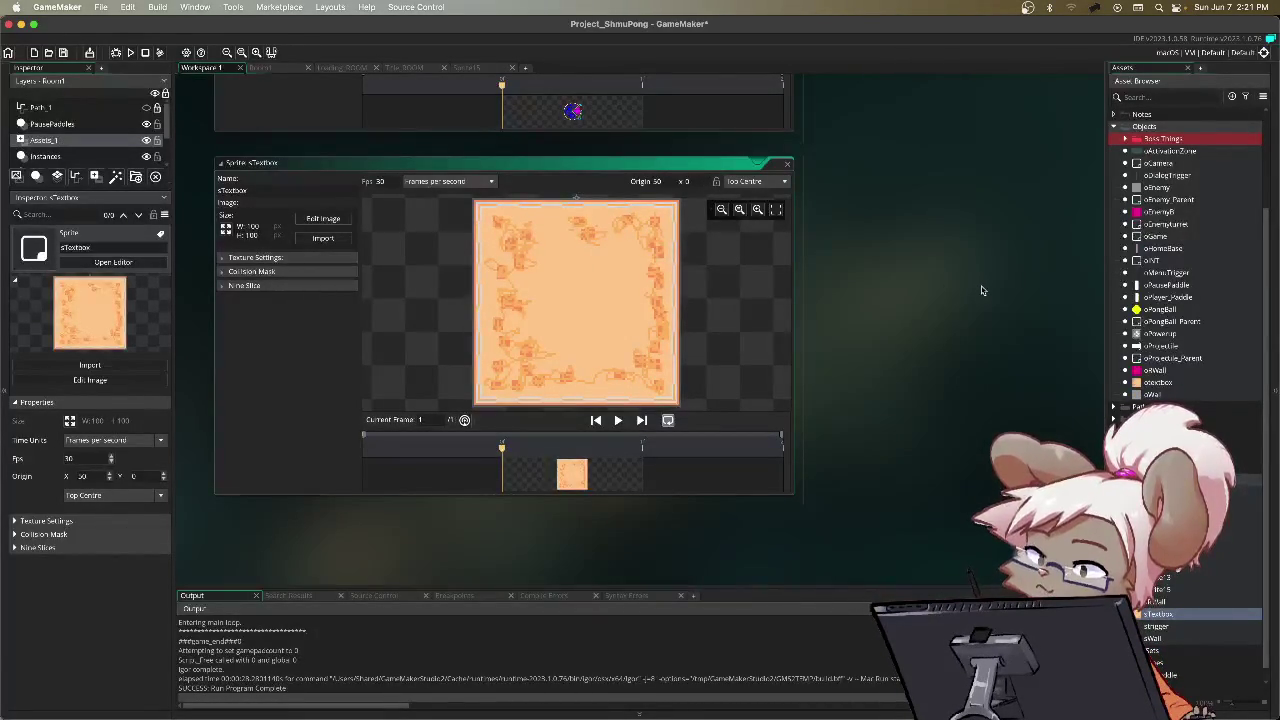
double_click(1160, 237)
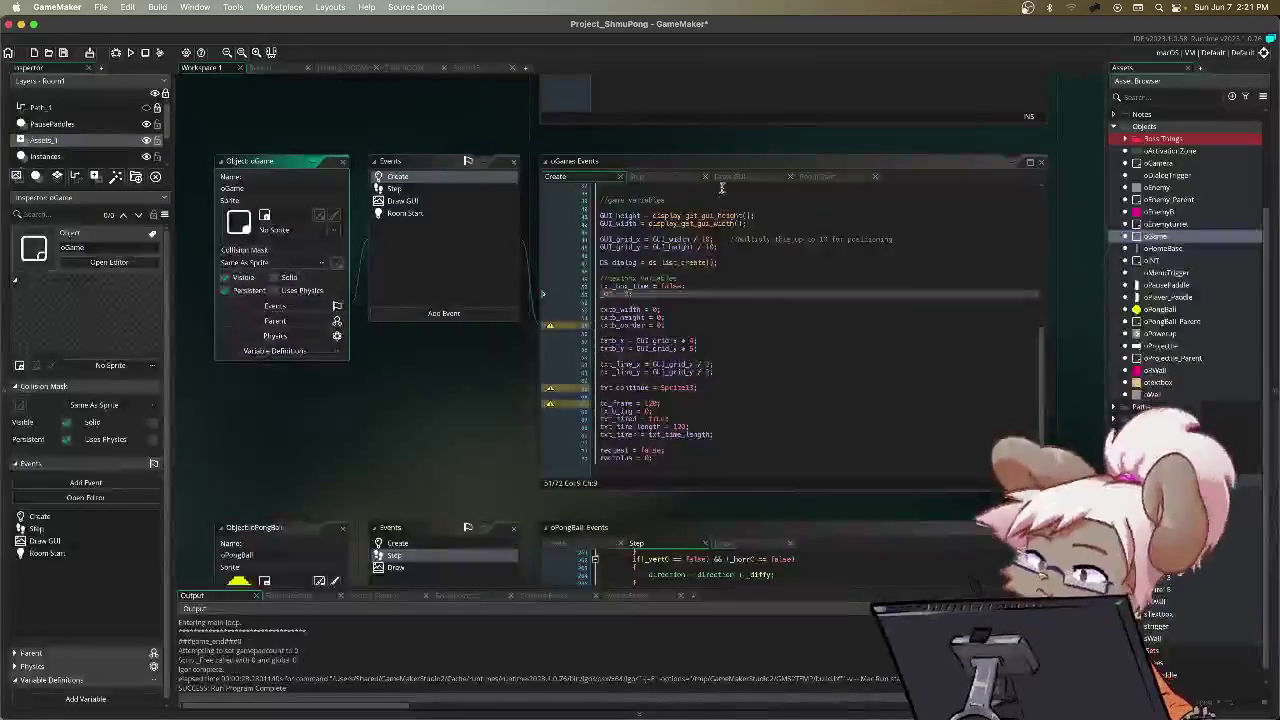
Step: Show oGame's Draw GUI code and inspect the draw_rectangle and draw_sprite_ext text box lines
click(730, 177)
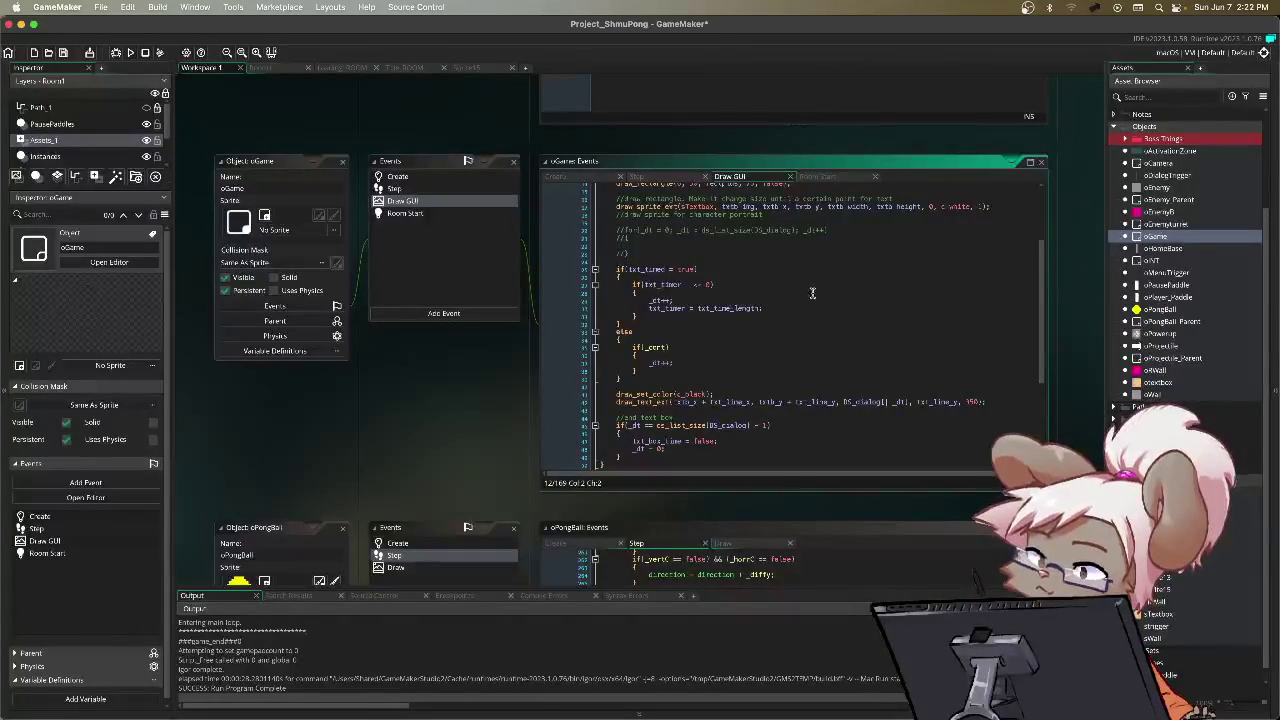
scroll(914, 301, up, 5)
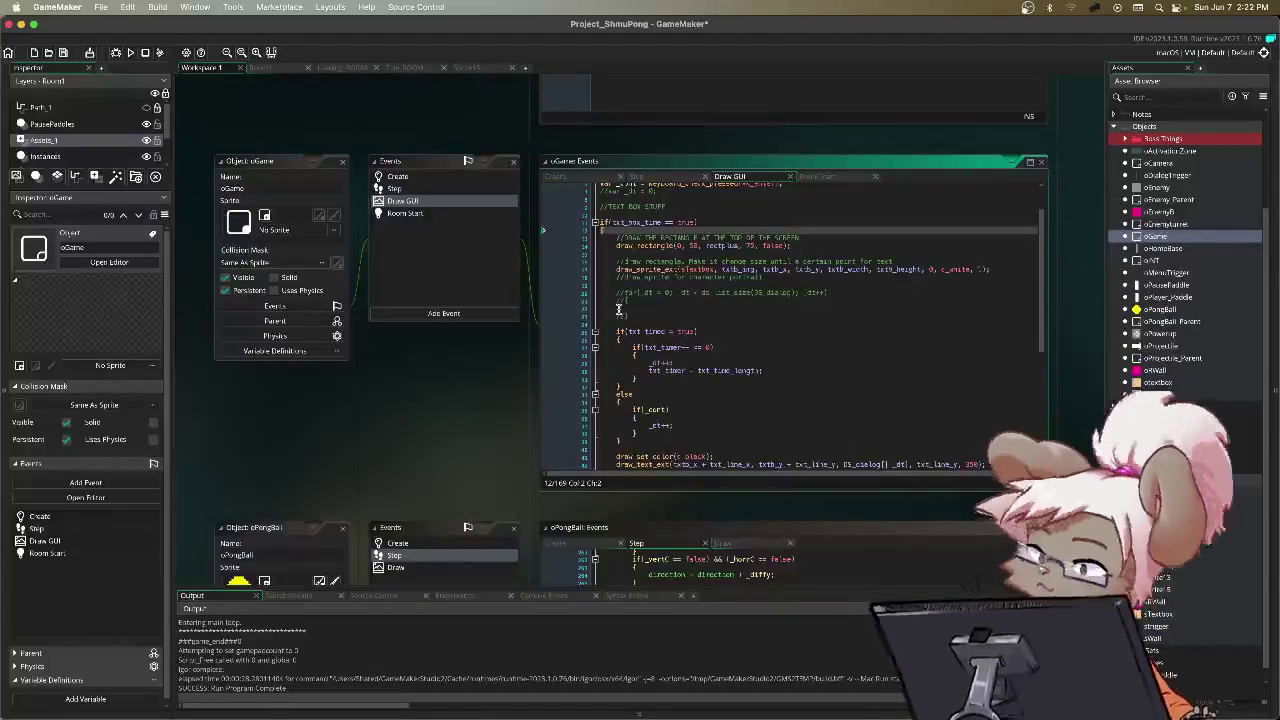
drag(616, 245, 892, 252)
drag(663, 270, 1146, 275)
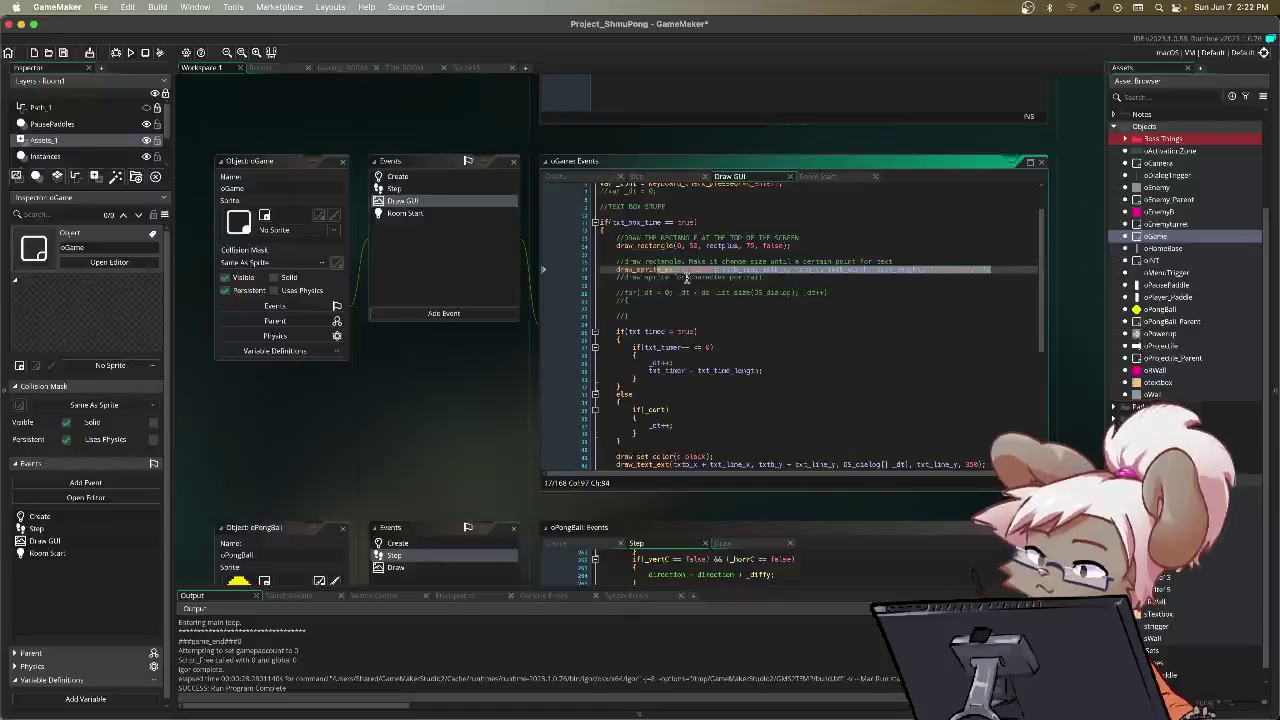
click(682, 287)
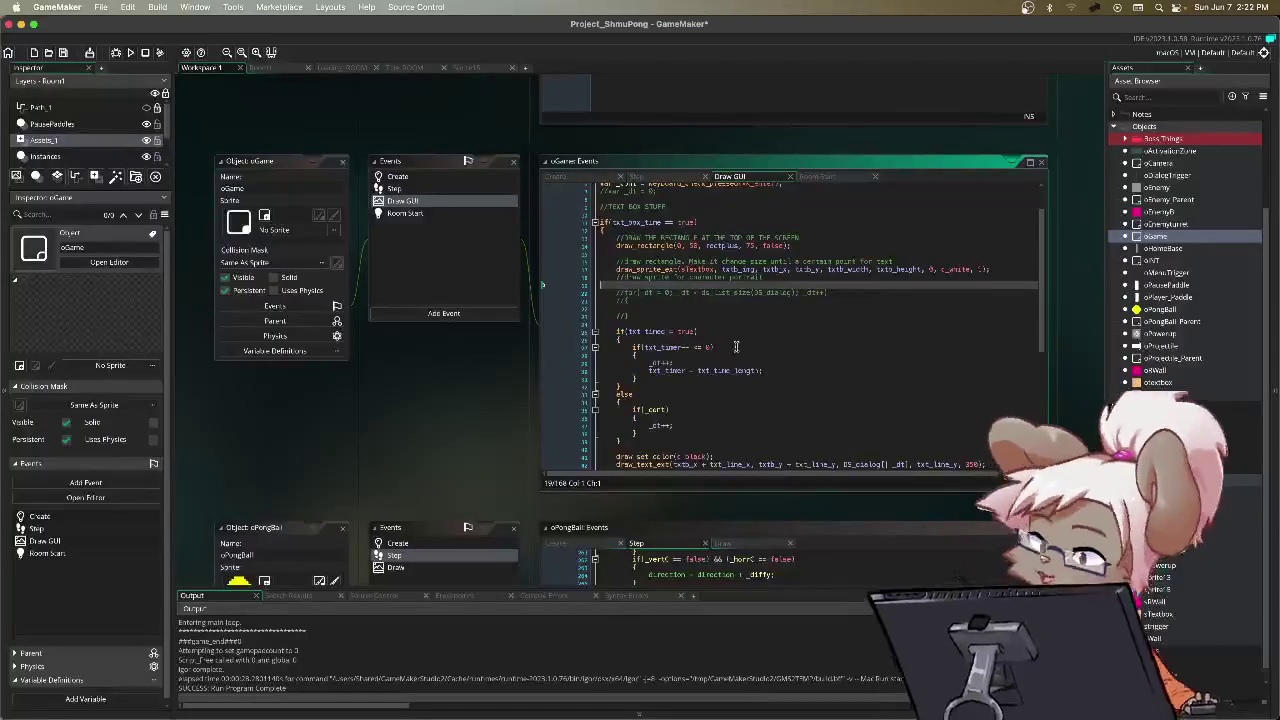
scroll(722, 328, down, 3)
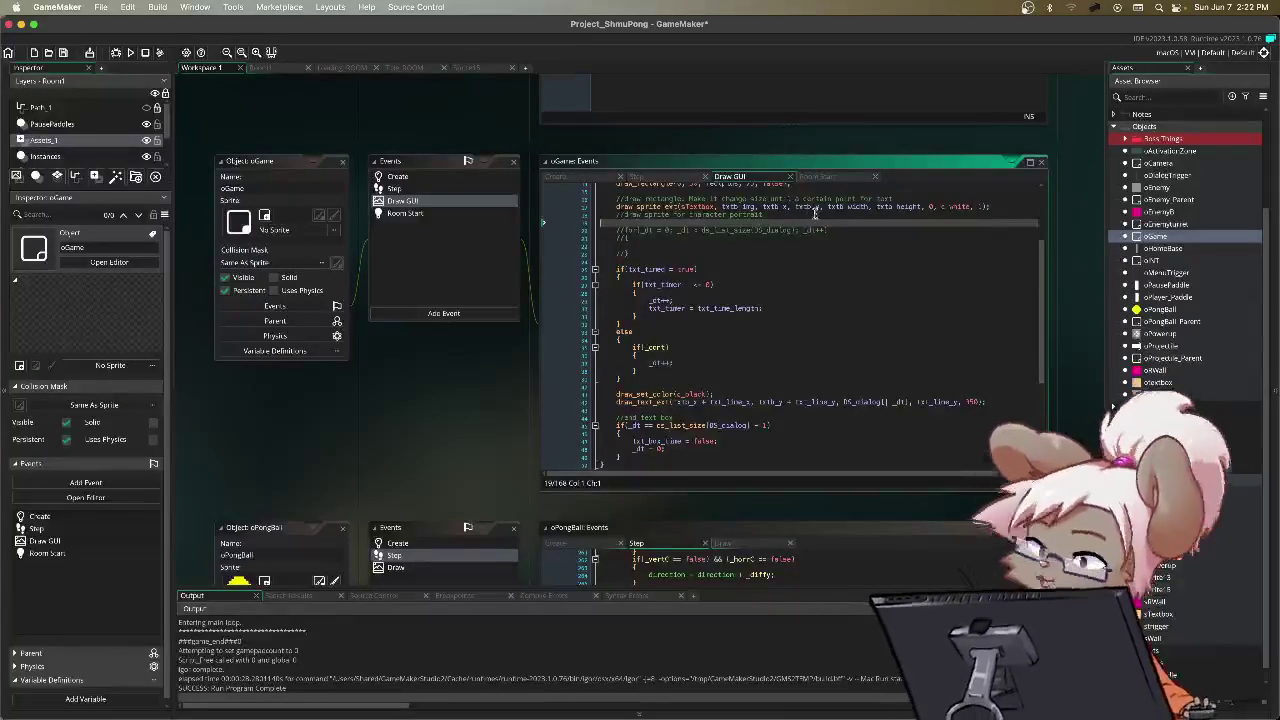
drag(805, 207, 768, 214)
click(770, 208)
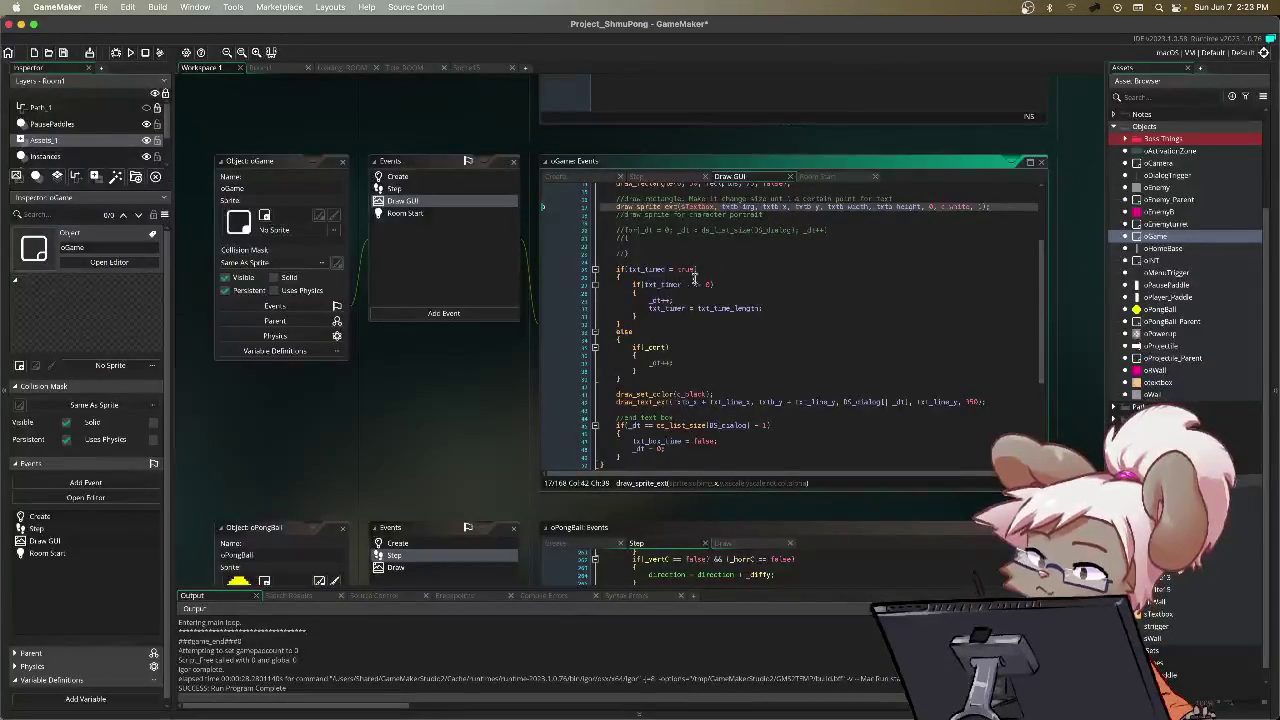
Step: Check where txtb_y and txtb_x are used, then return to oGame's Create code
double_click(806, 207)
double_click(774, 207)
click(574, 178)
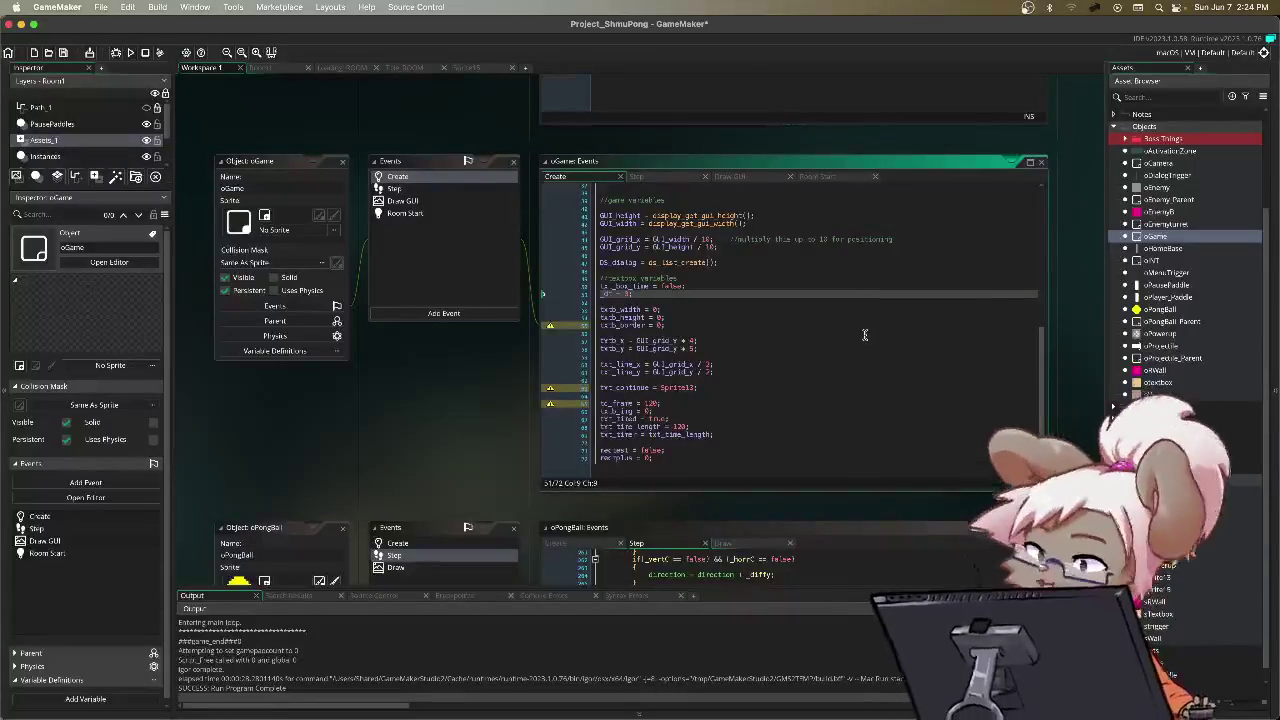
click(761, 303)
click(736, 317)
click(766, 427)
click(766, 343)
key(Up)
key(Up)
key(Up)
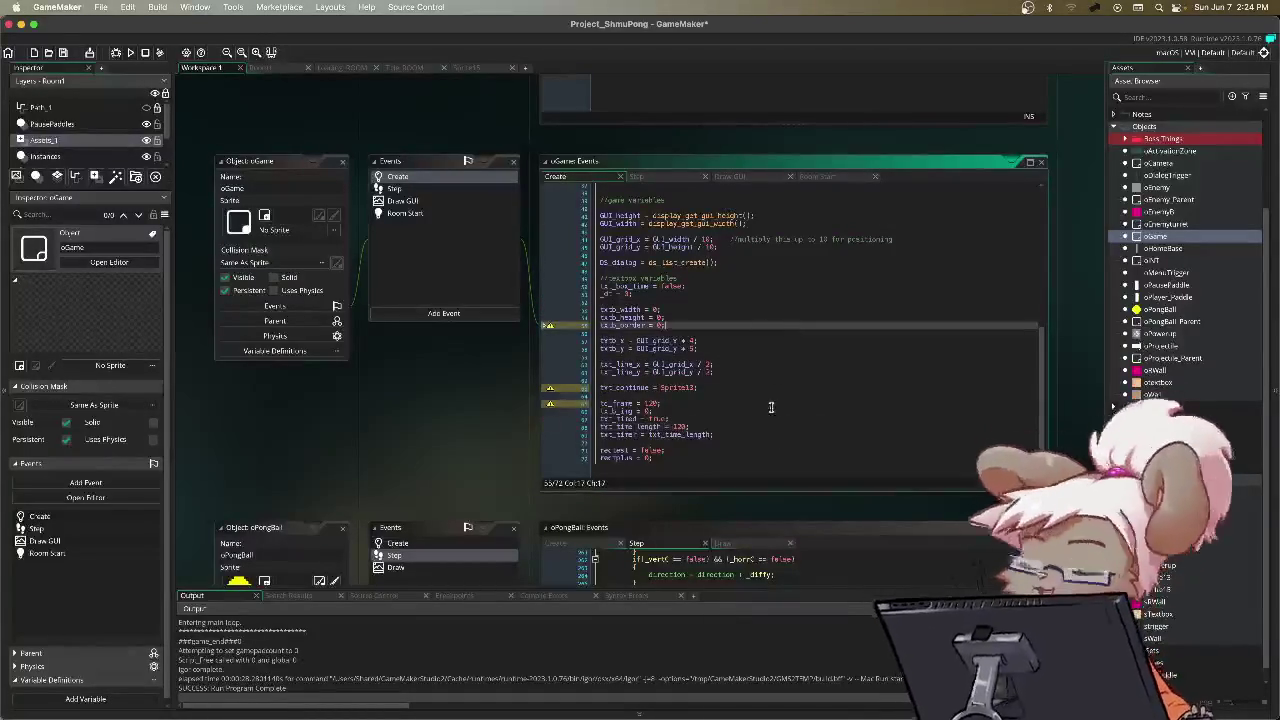
click(737, 300)
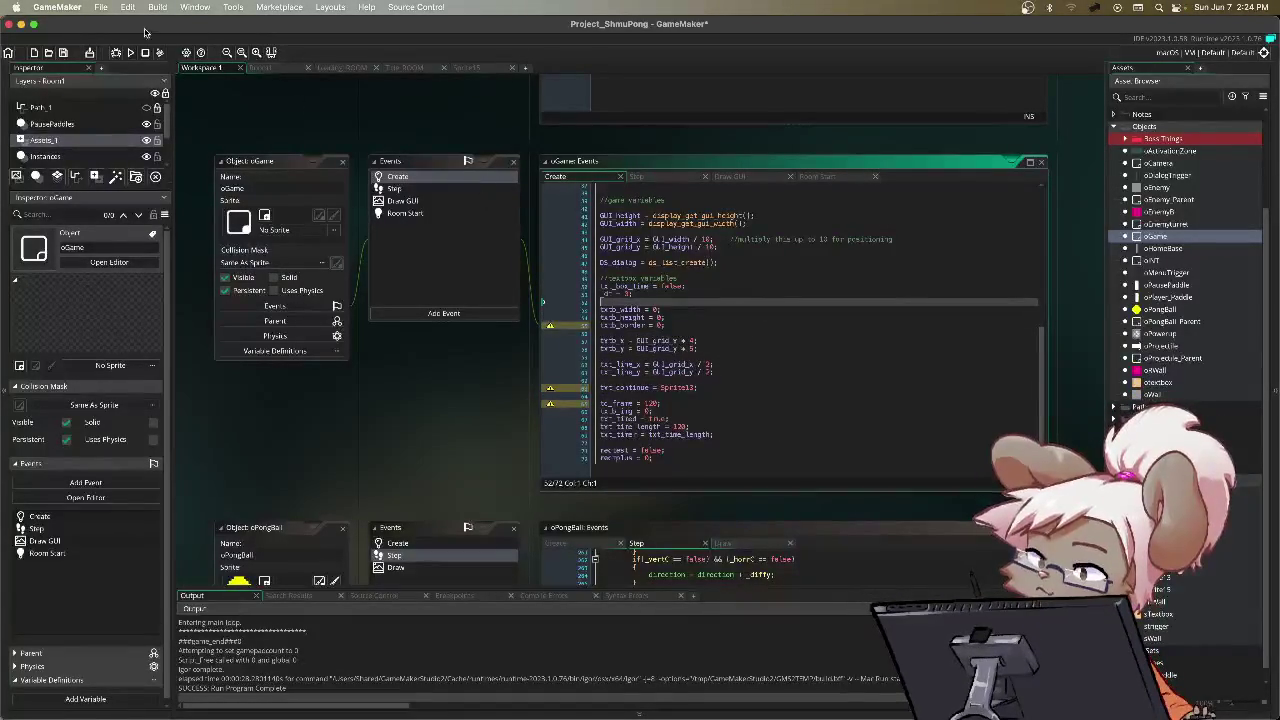
click(45, 7)
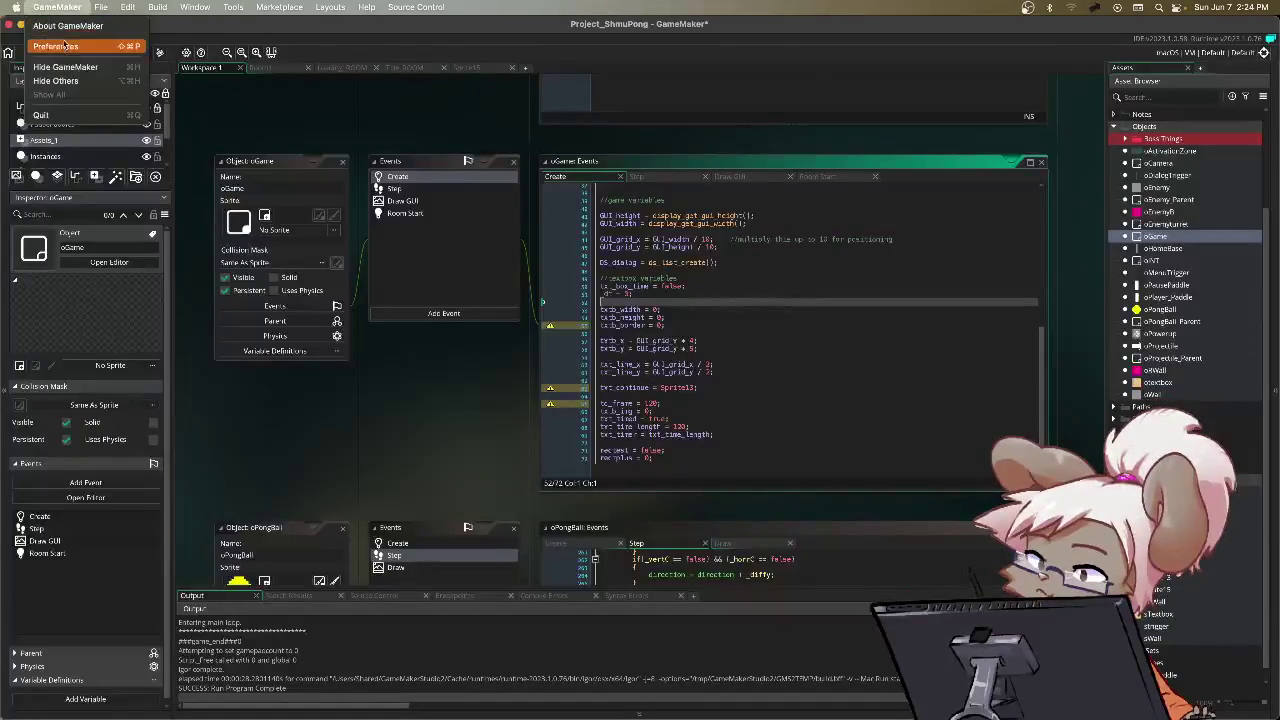
click(73, 24)
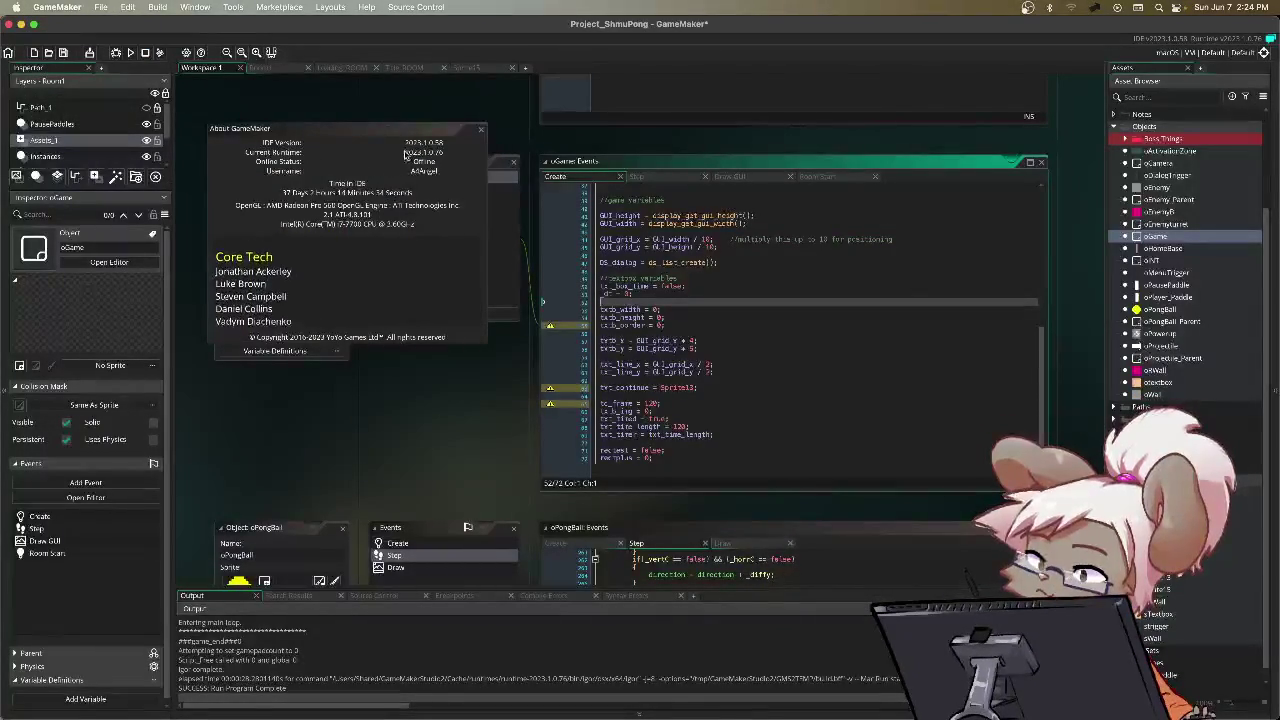
click(407, 148)
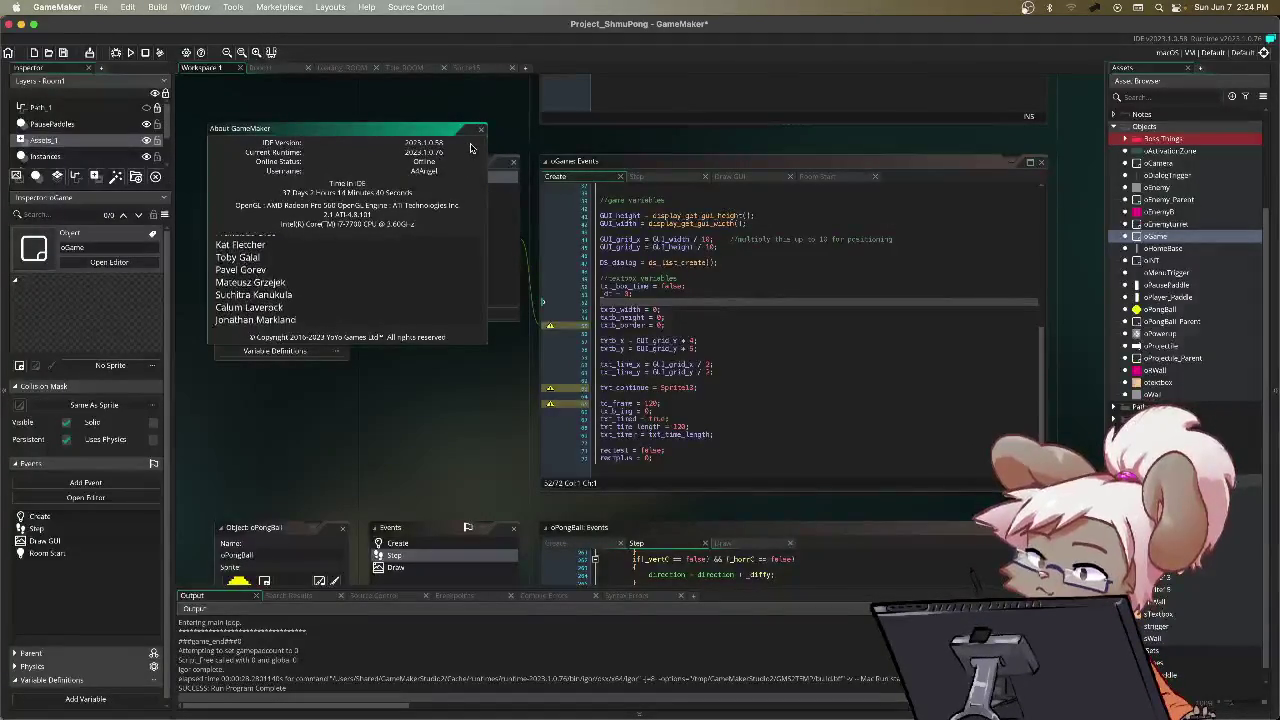
click(481, 130)
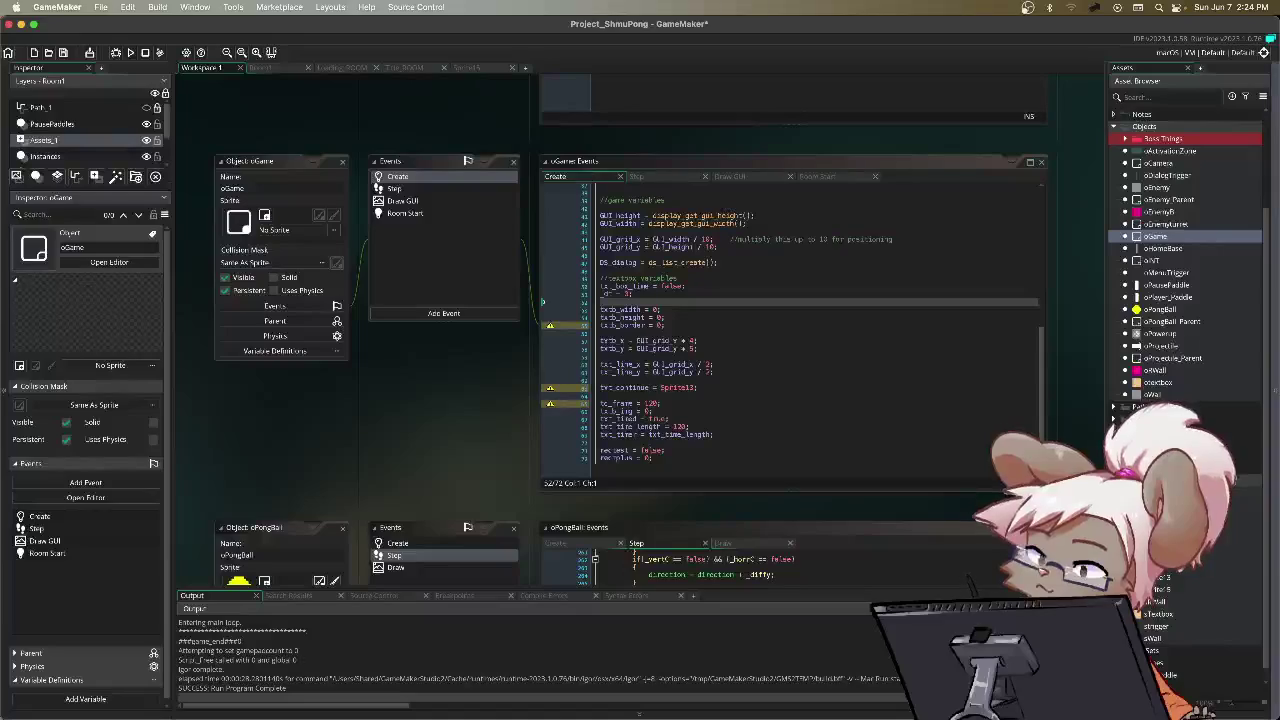
key(super+Tab)
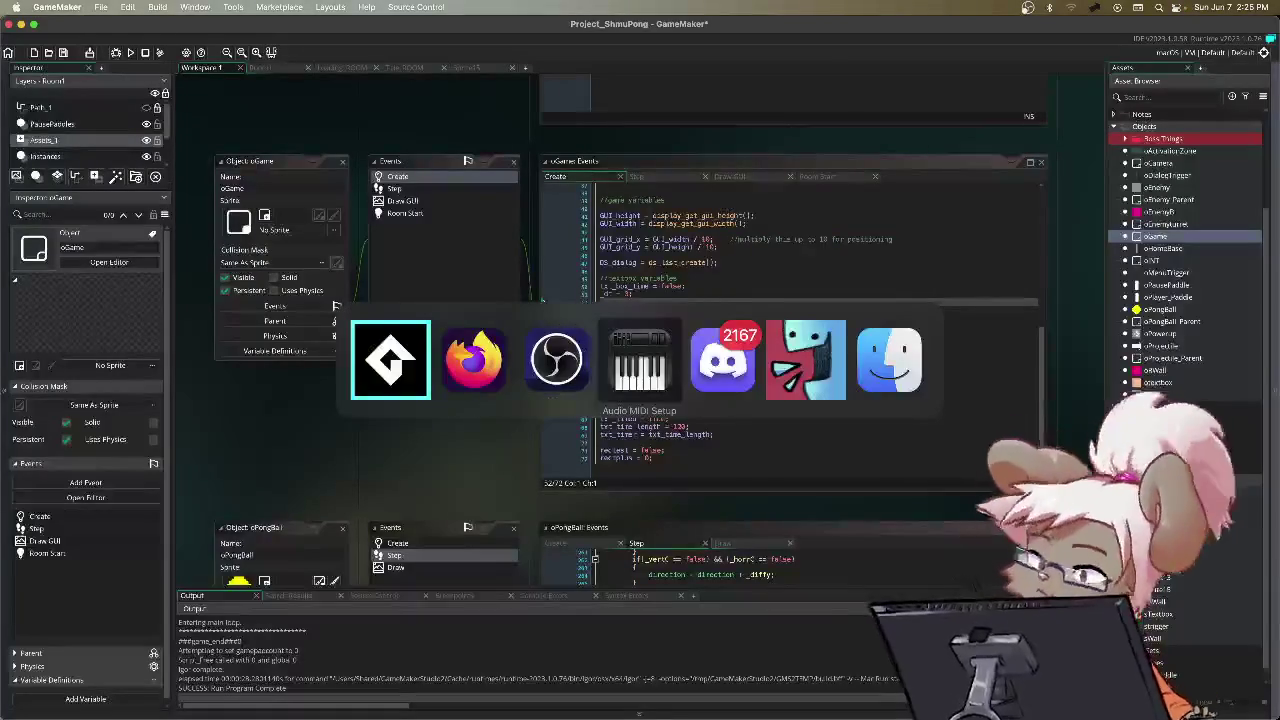
key(super+Tab)
key(super+Tab)
key(super+Tab)
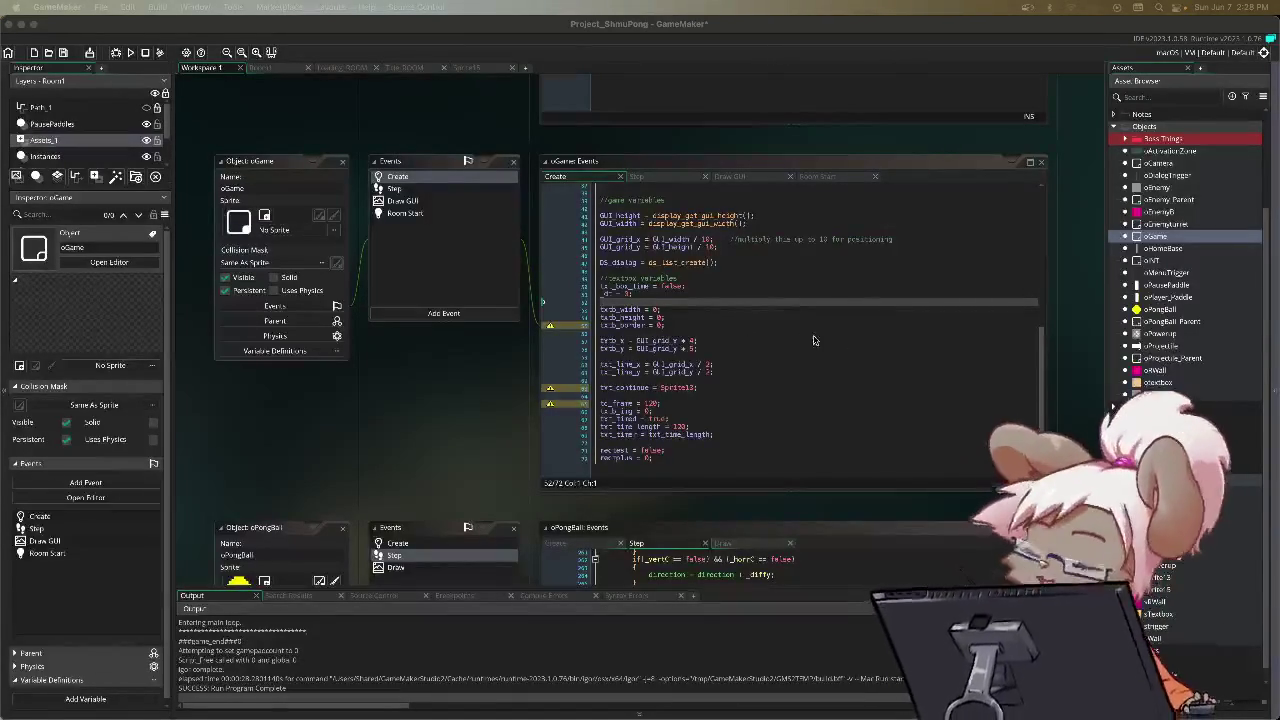
Step: Switch to Draw GUI, review the if(_cert) and draw_text_ext lines, and run the game
click(779, 323)
click(675, 187)
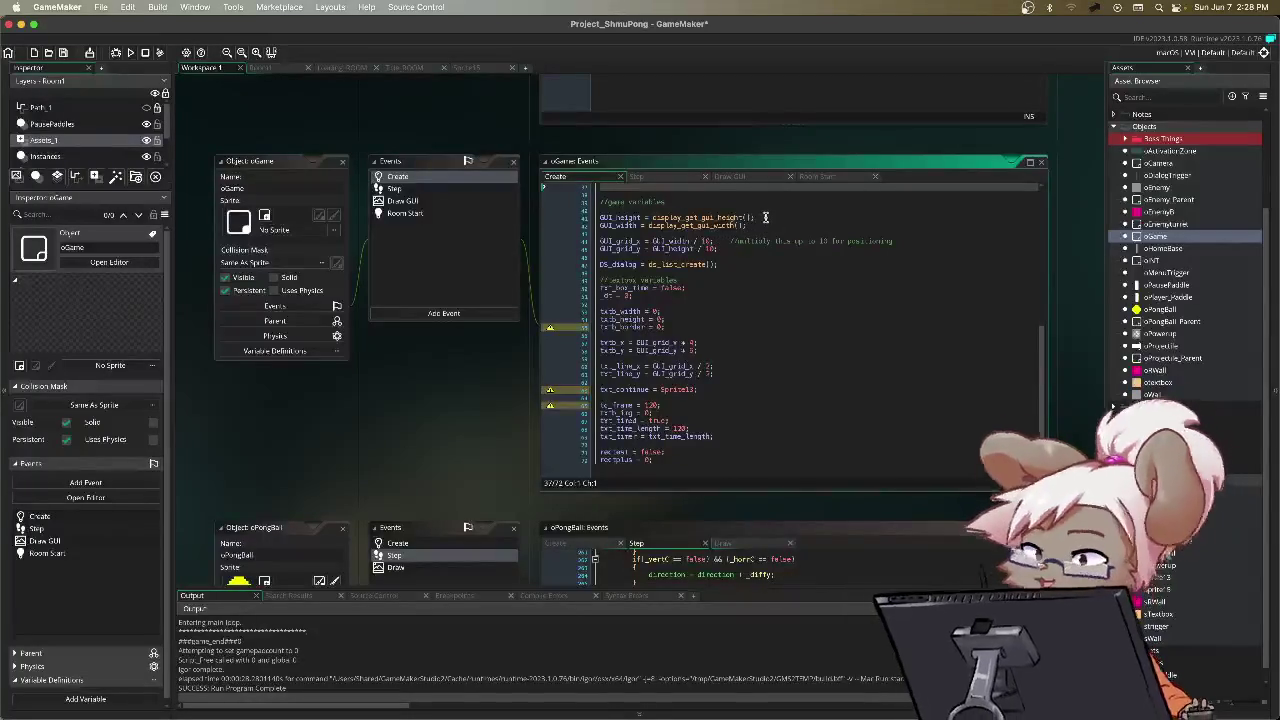
click(741, 178)
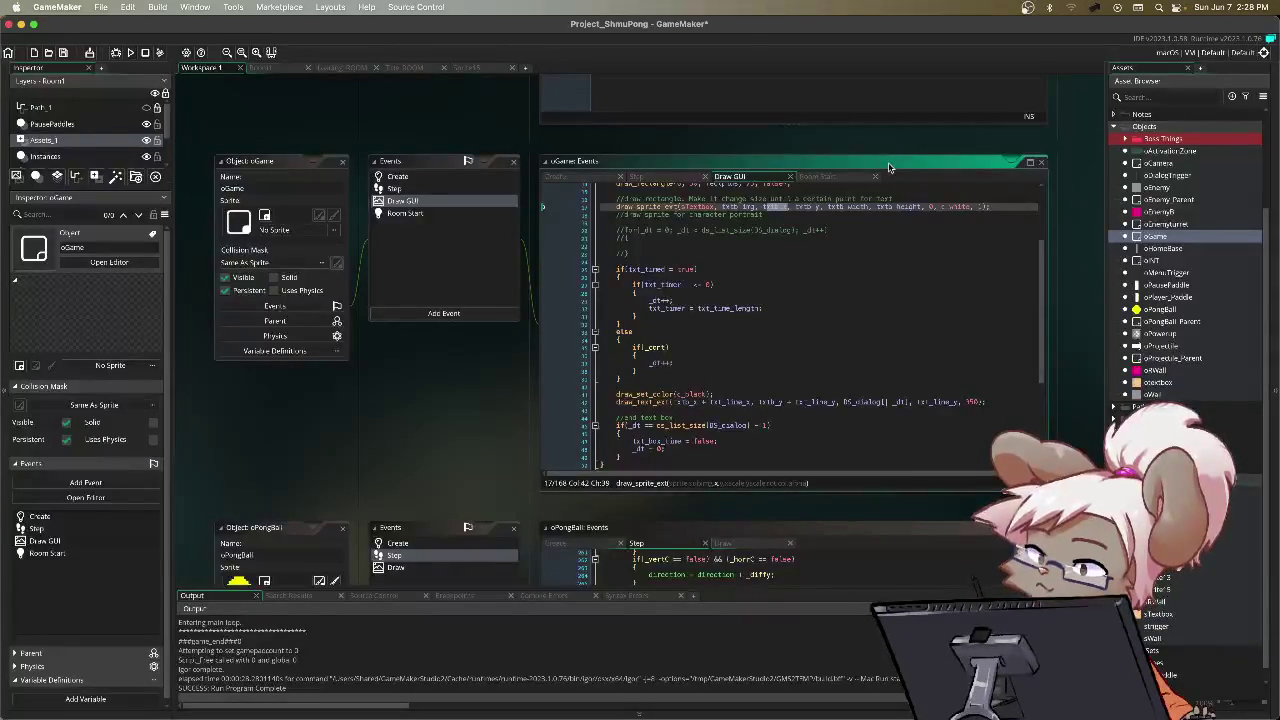
click(810, 349)
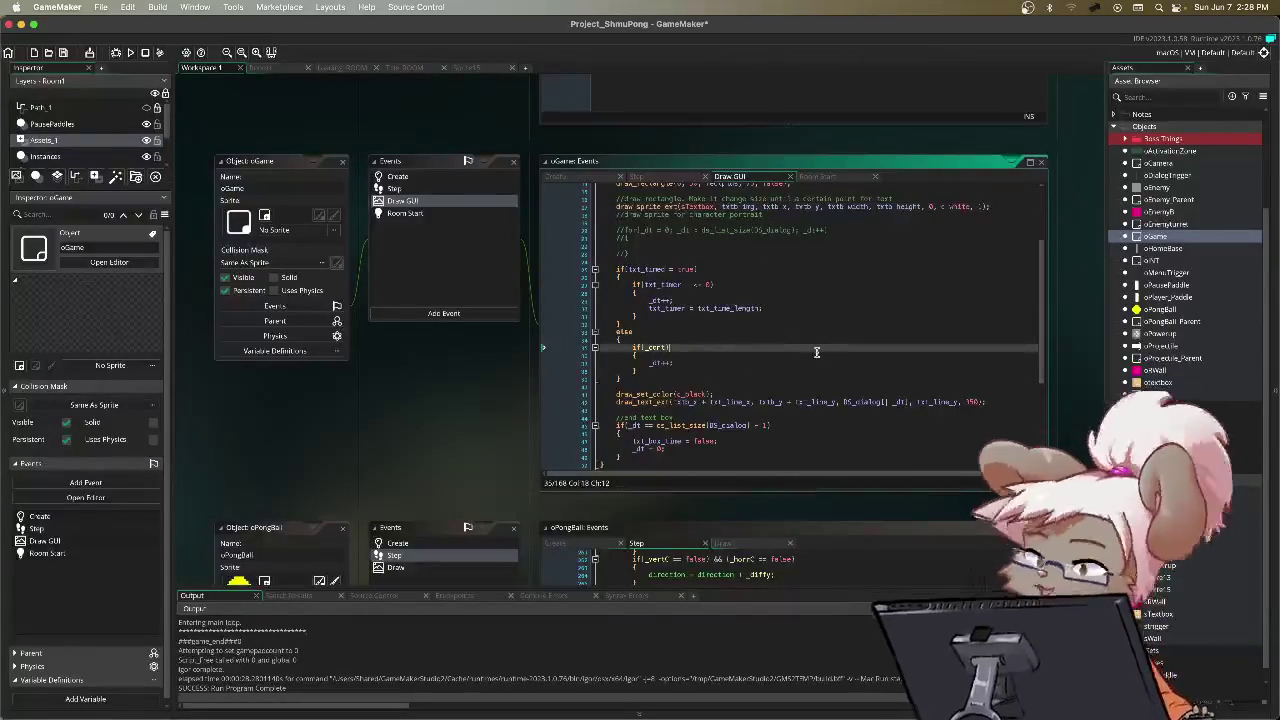
click(700, 401)
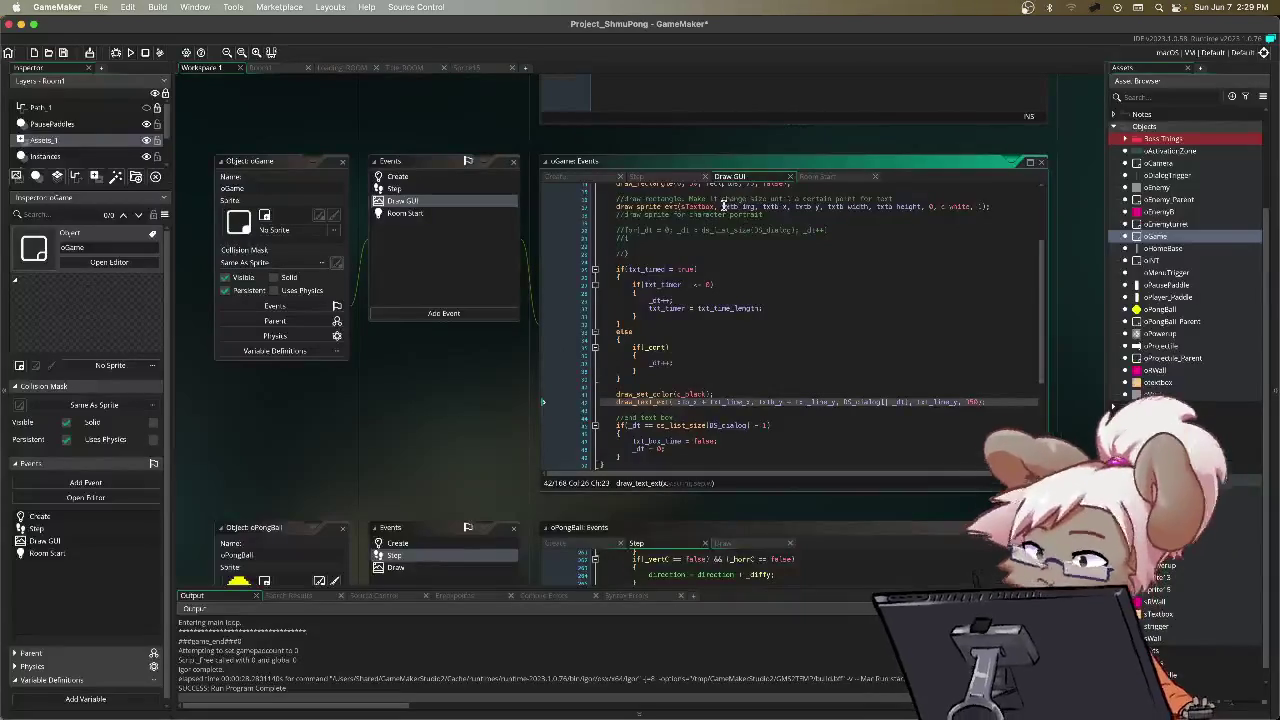
click(752, 321)
key(F5)
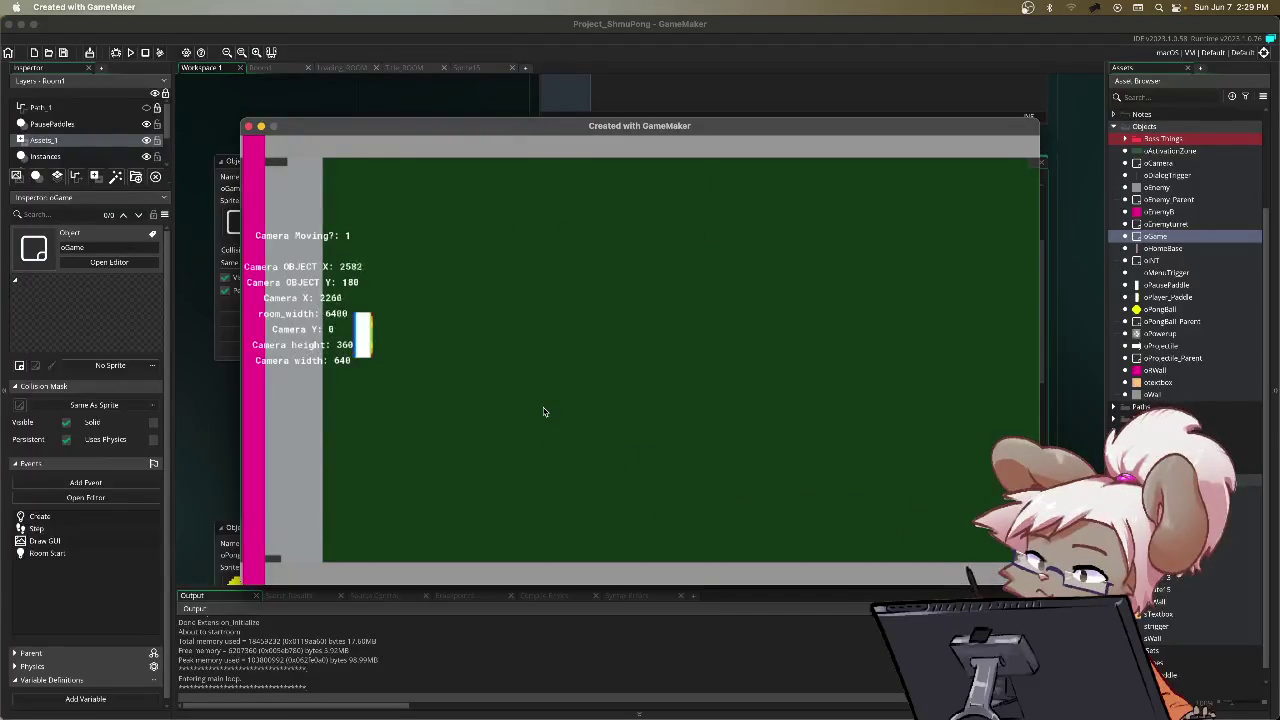
key(Escape)
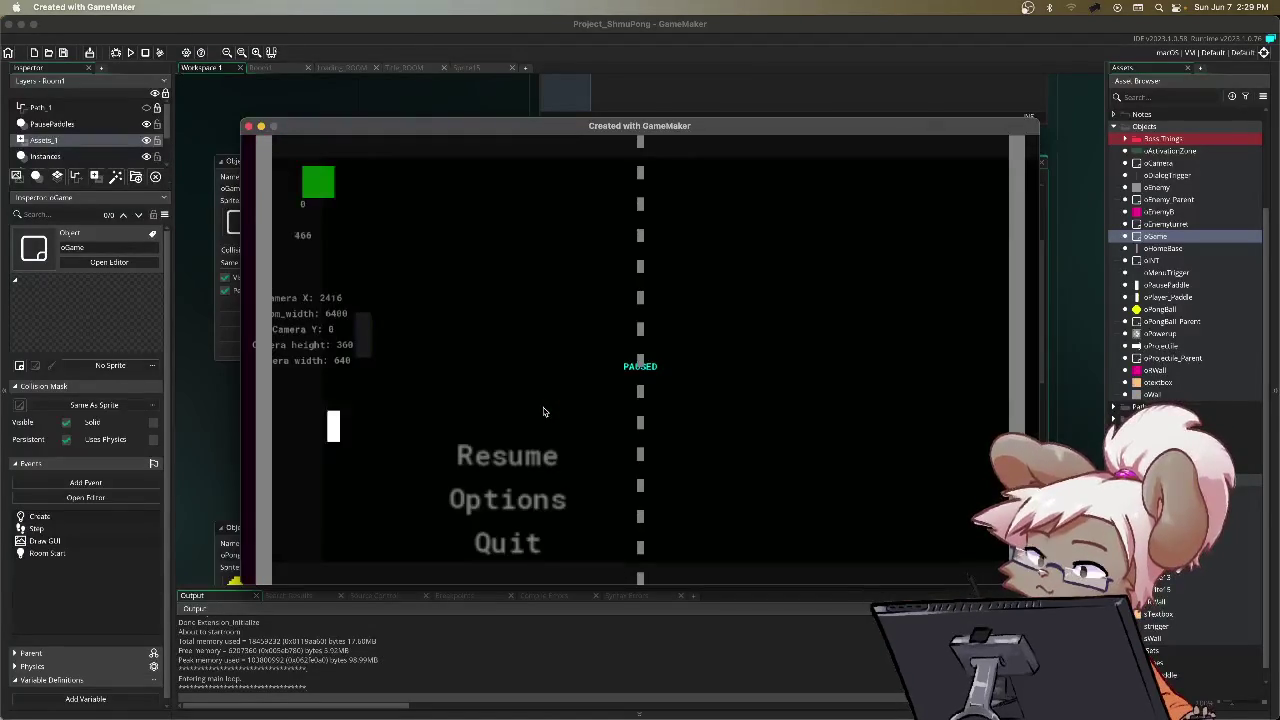
key(Escape)
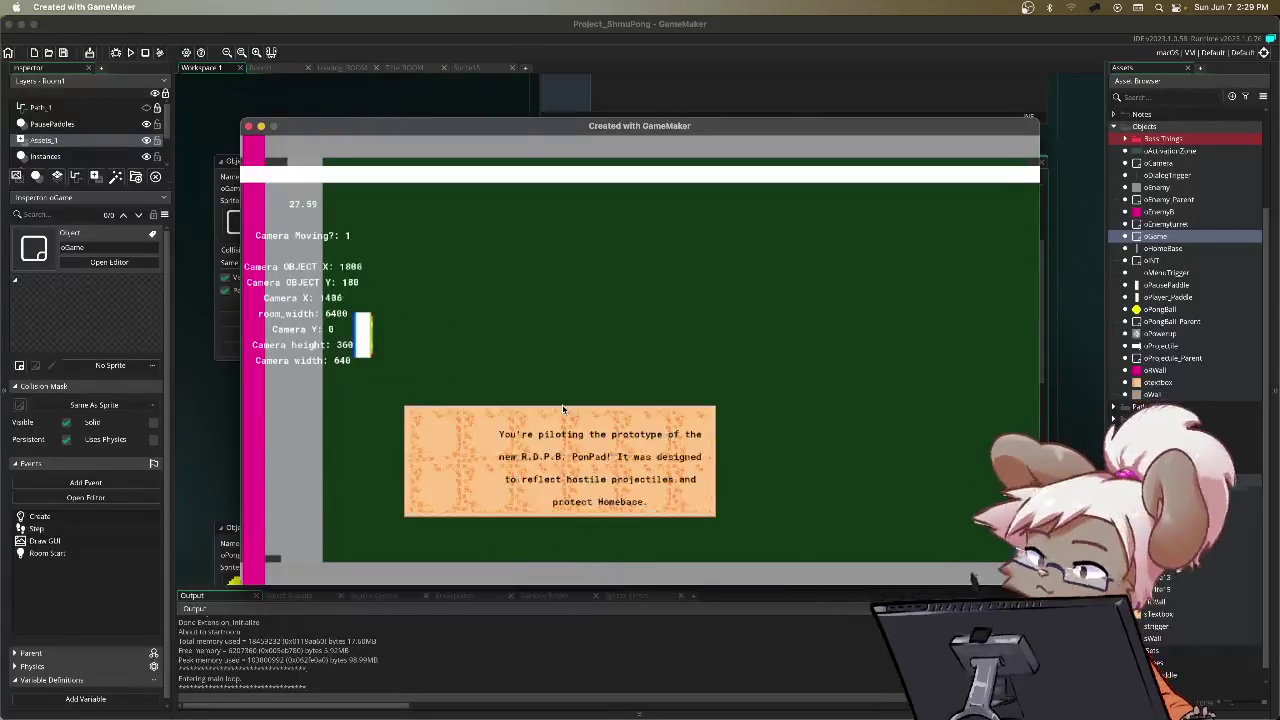
key(Escape)
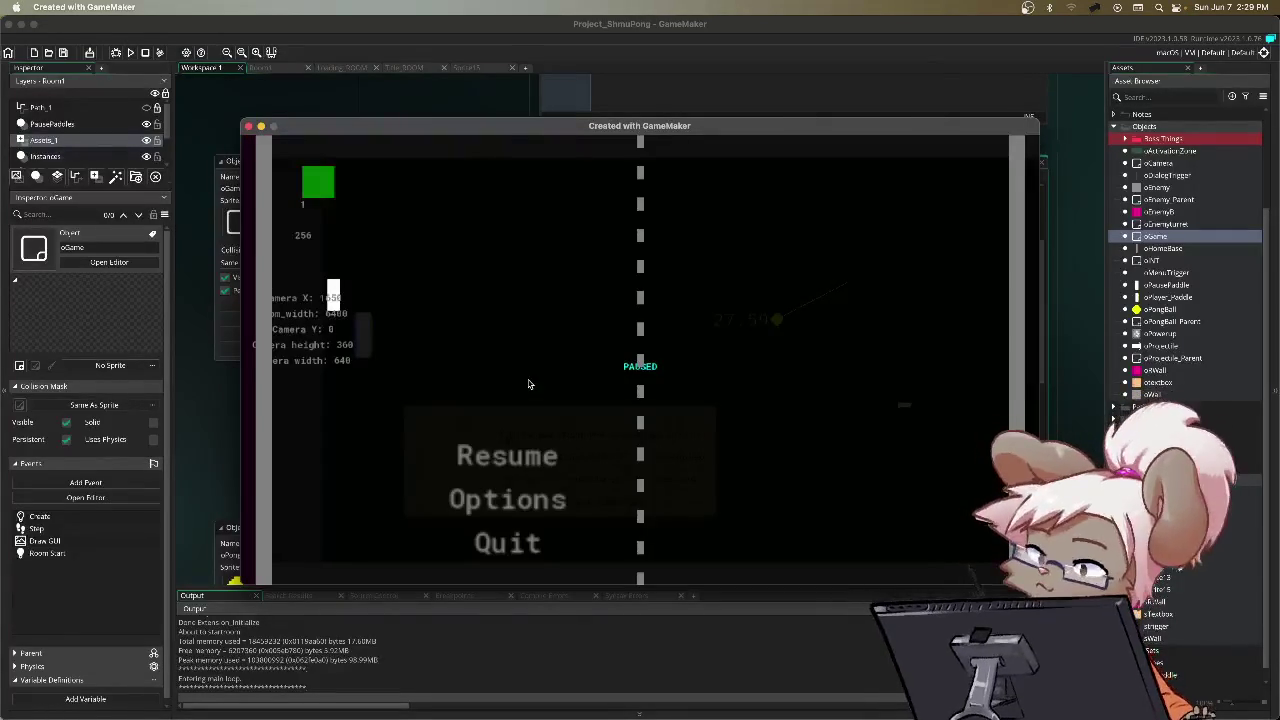
key(super+q)
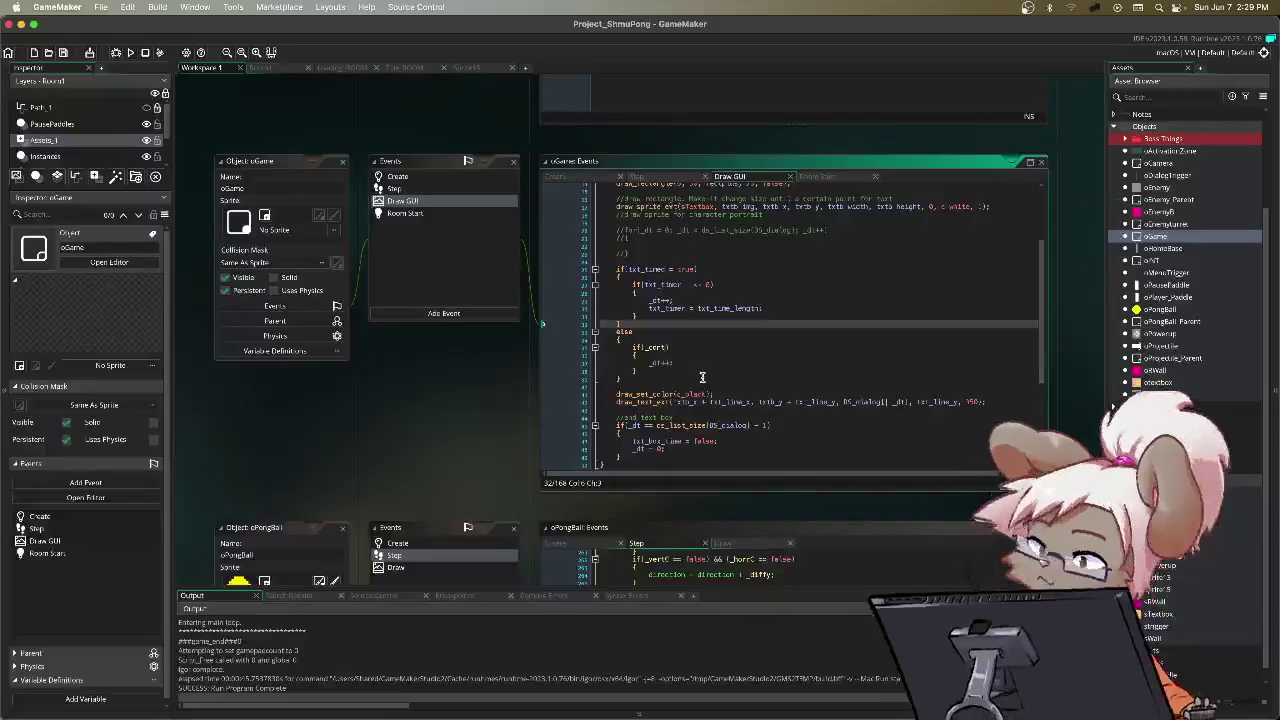
Step: Change draw_sprite_ext's x argument to txtb_x + txtb_width and launch a test run
click(790, 207)
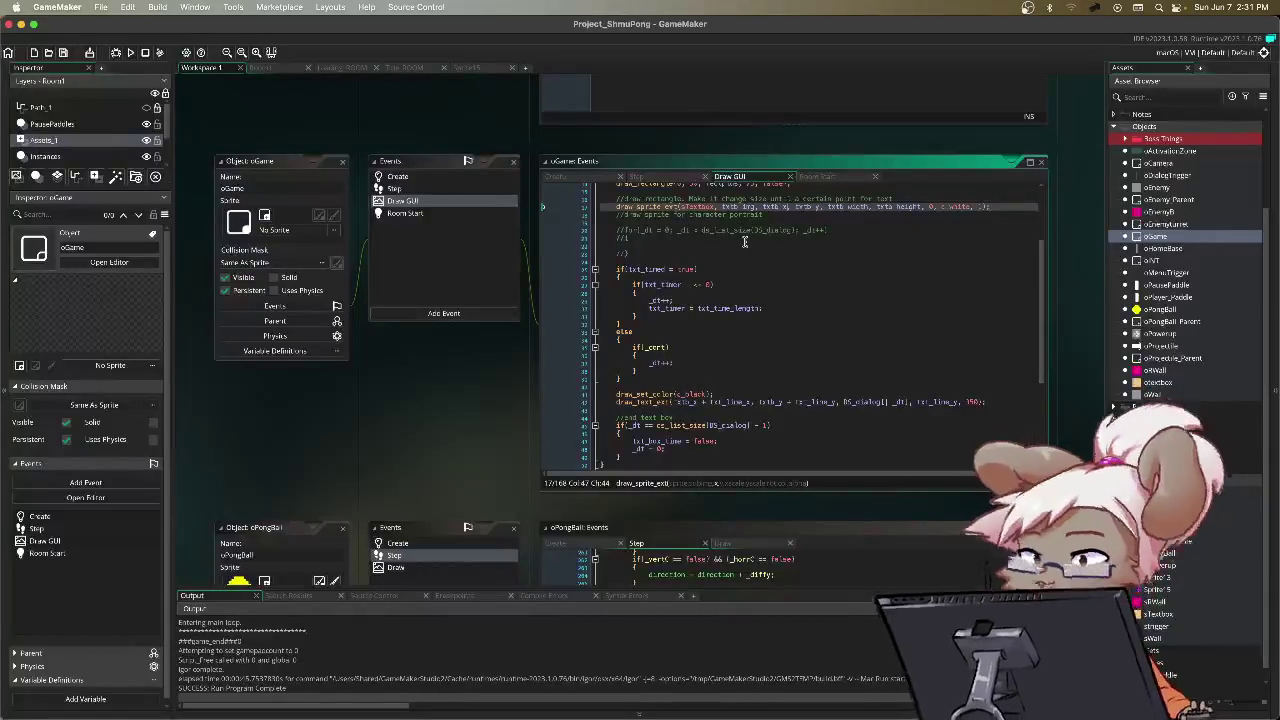
text(+ 1)
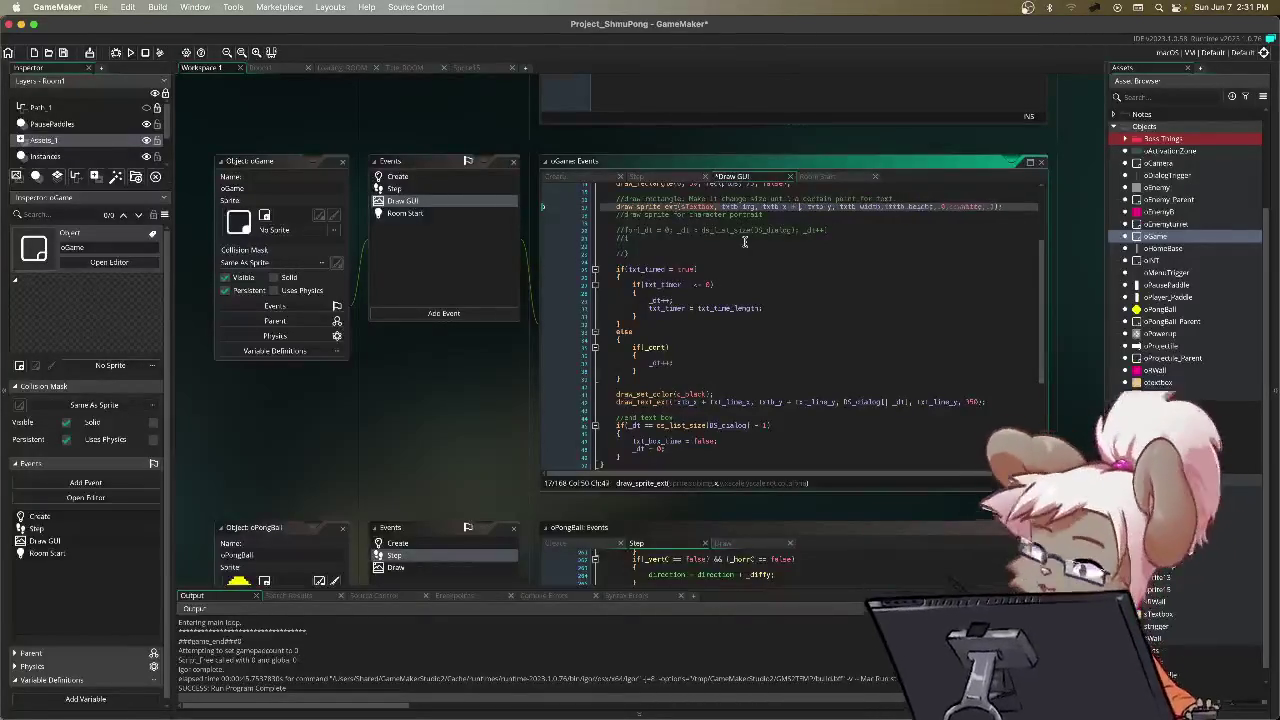
key(BackSpace)
text(txtb_width)
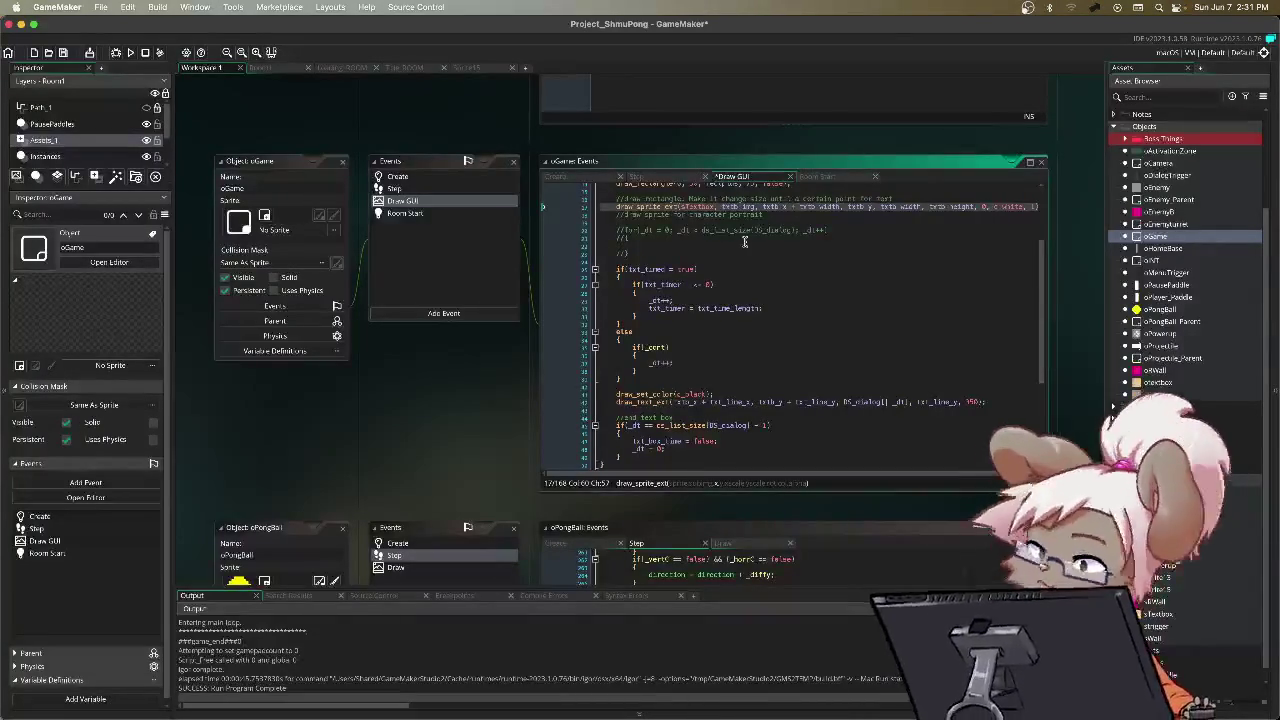
key(F5)
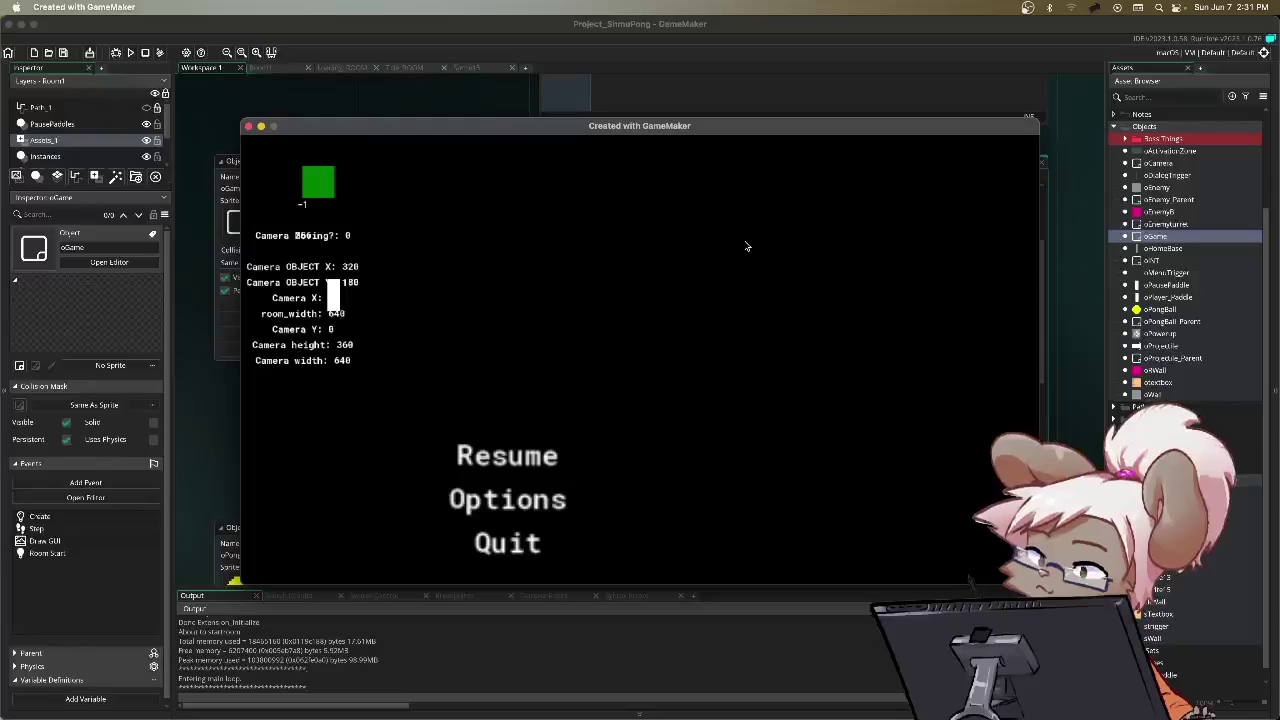
key(Return)
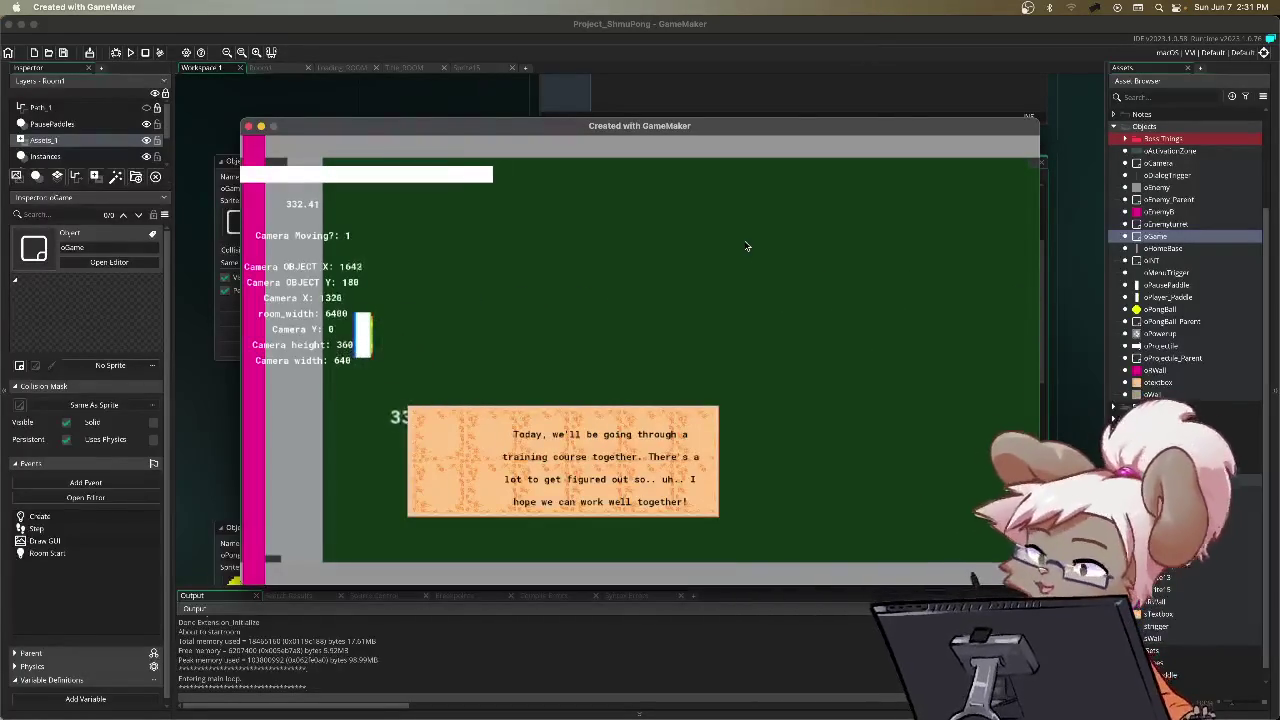
key(Escape)
key(Down)
key(Down)
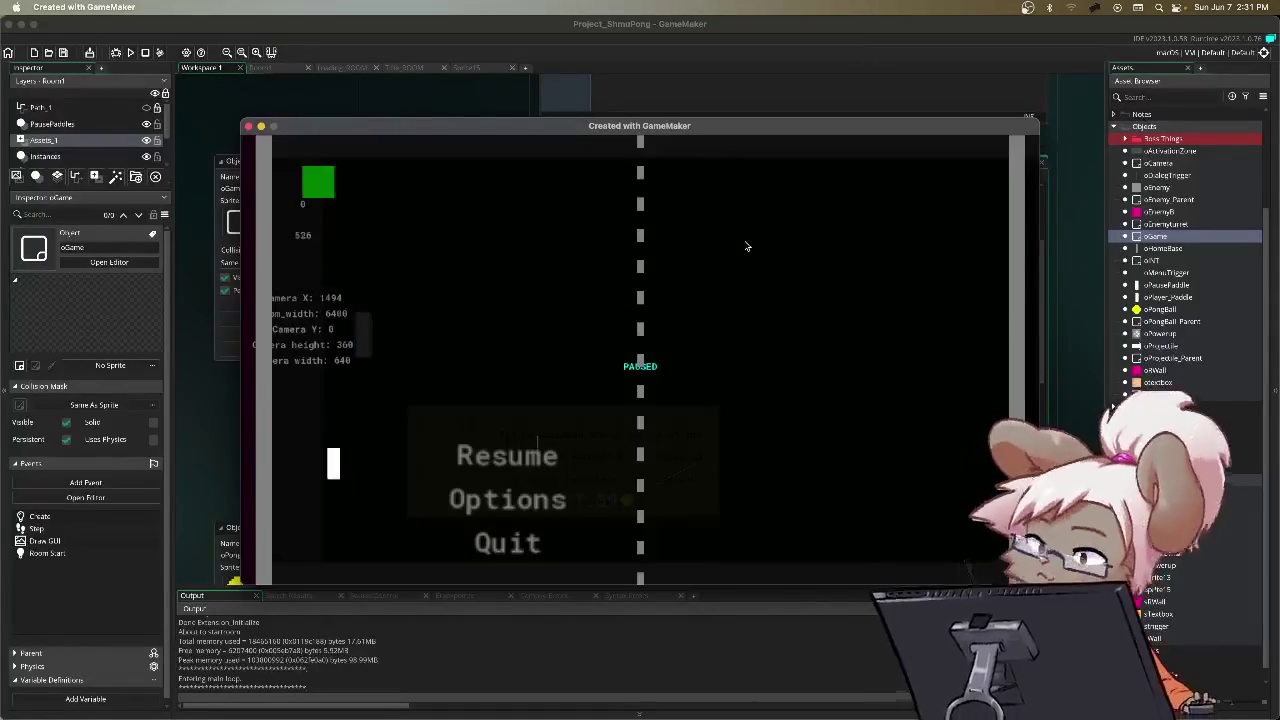
key(Return)
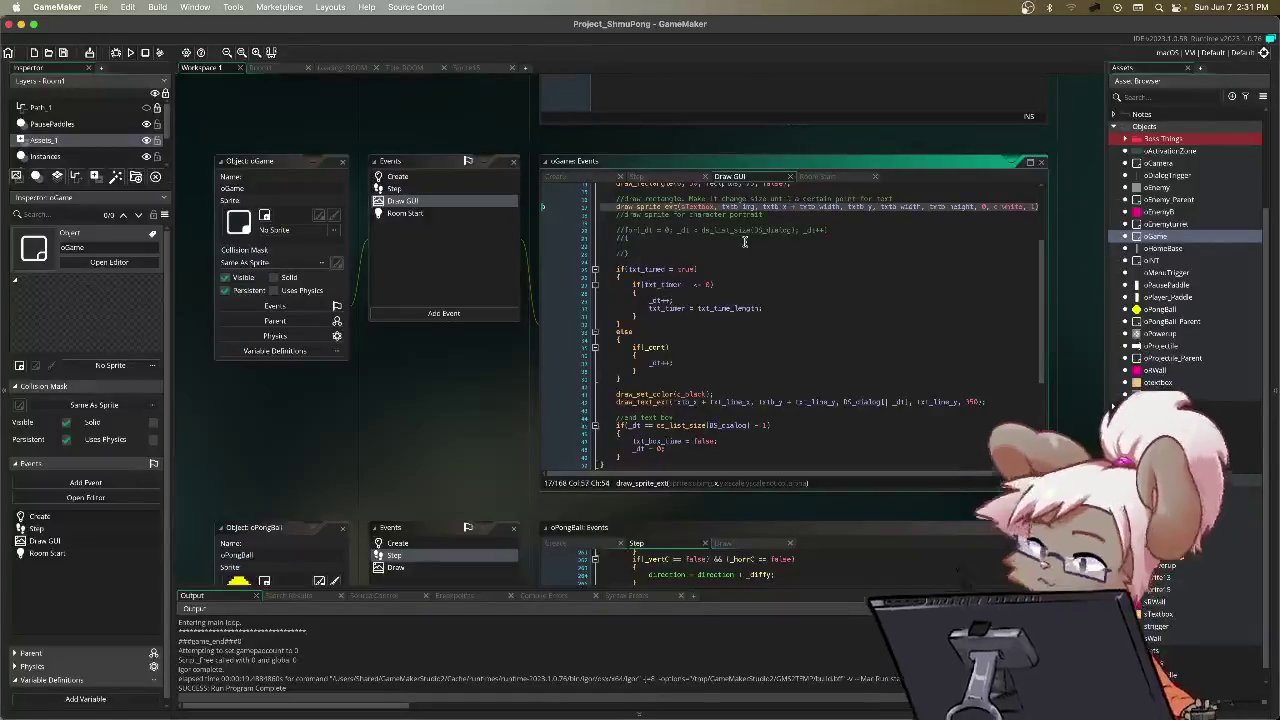
Step: Review the Step event's txtb_width and txtb_height growth code, then switch to Draw GUI
key(Left)
key(Left)
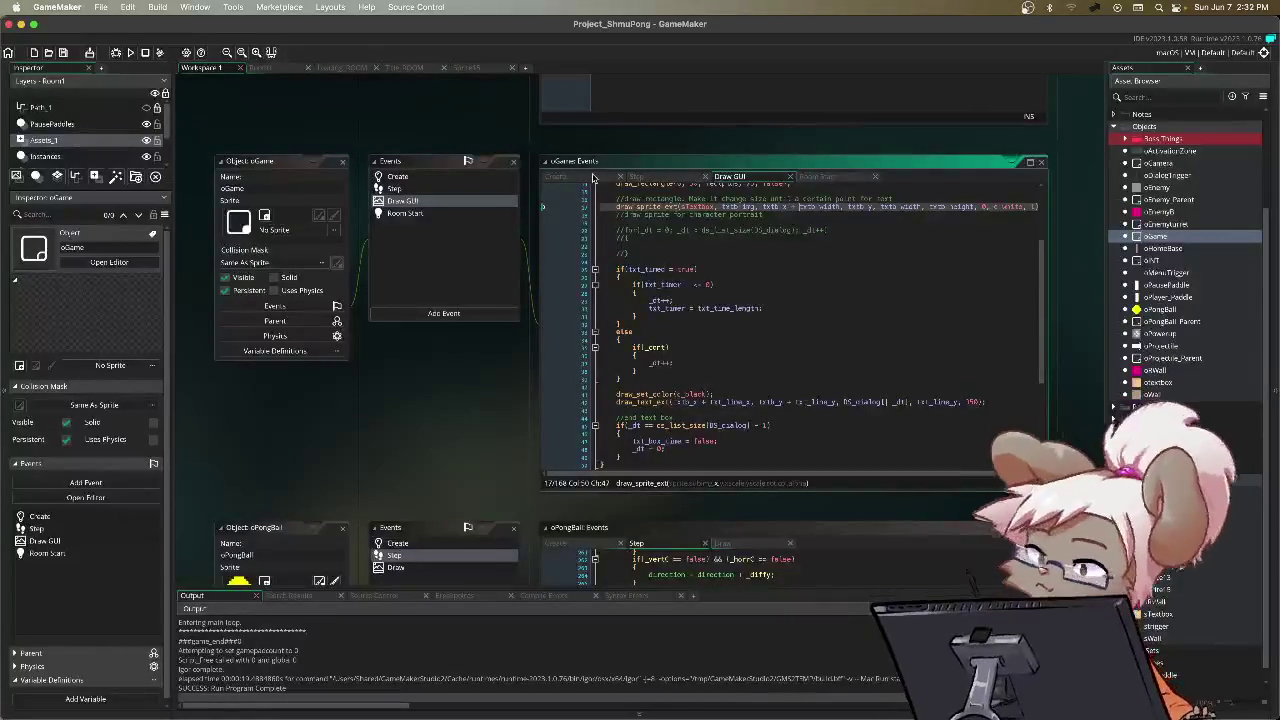
click(636, 176)
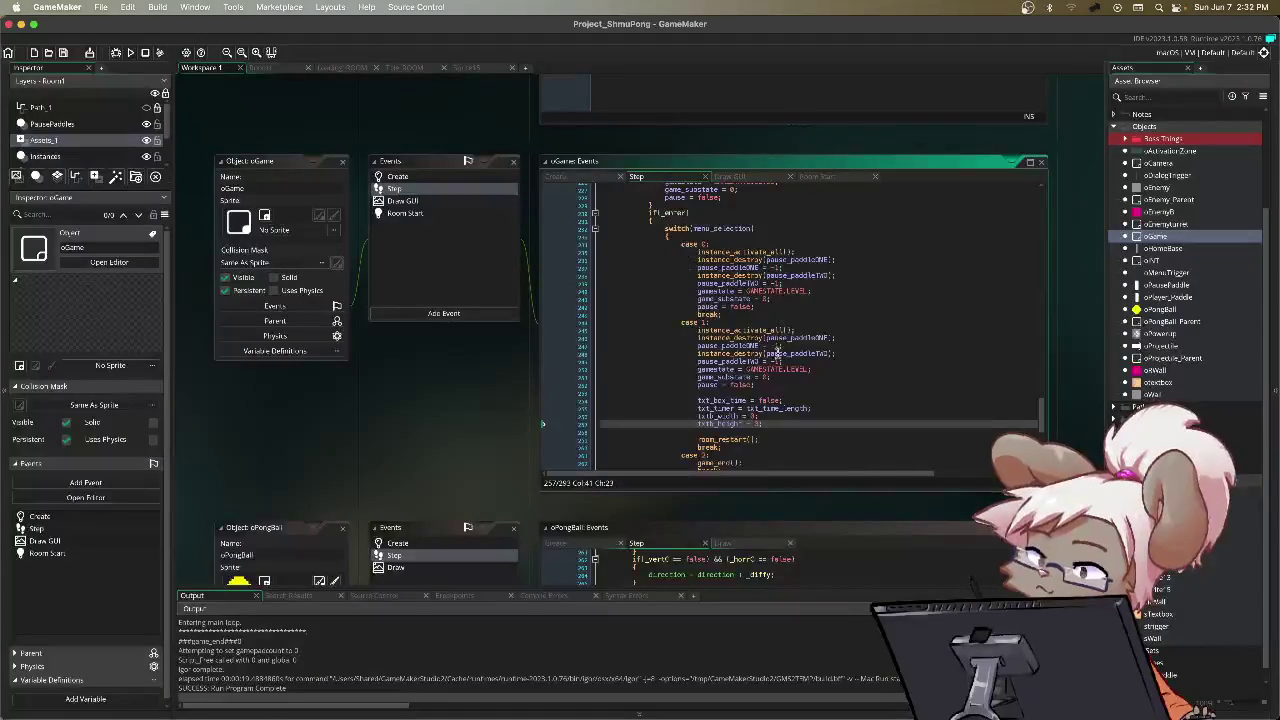
scroll(786, 298, down, 2)
scroll(786, 298, down, 5)
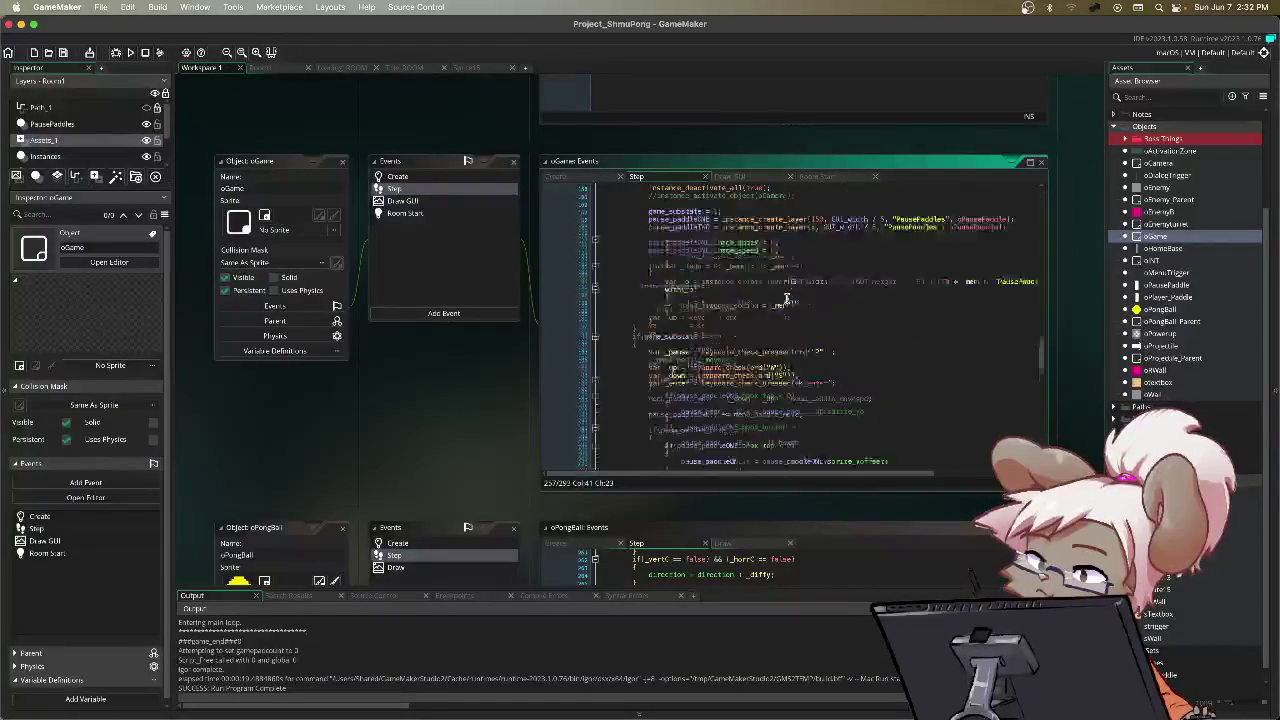
scroll(786, 298, up, 5)
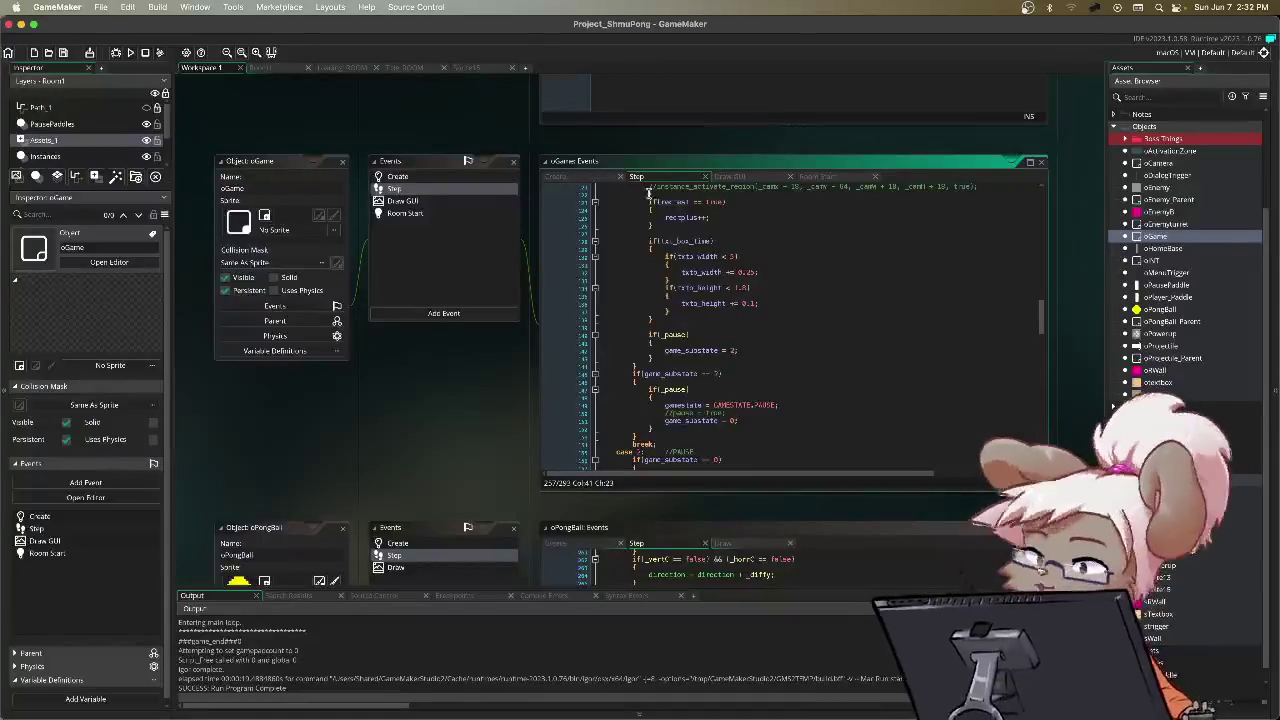
click(745, 177)
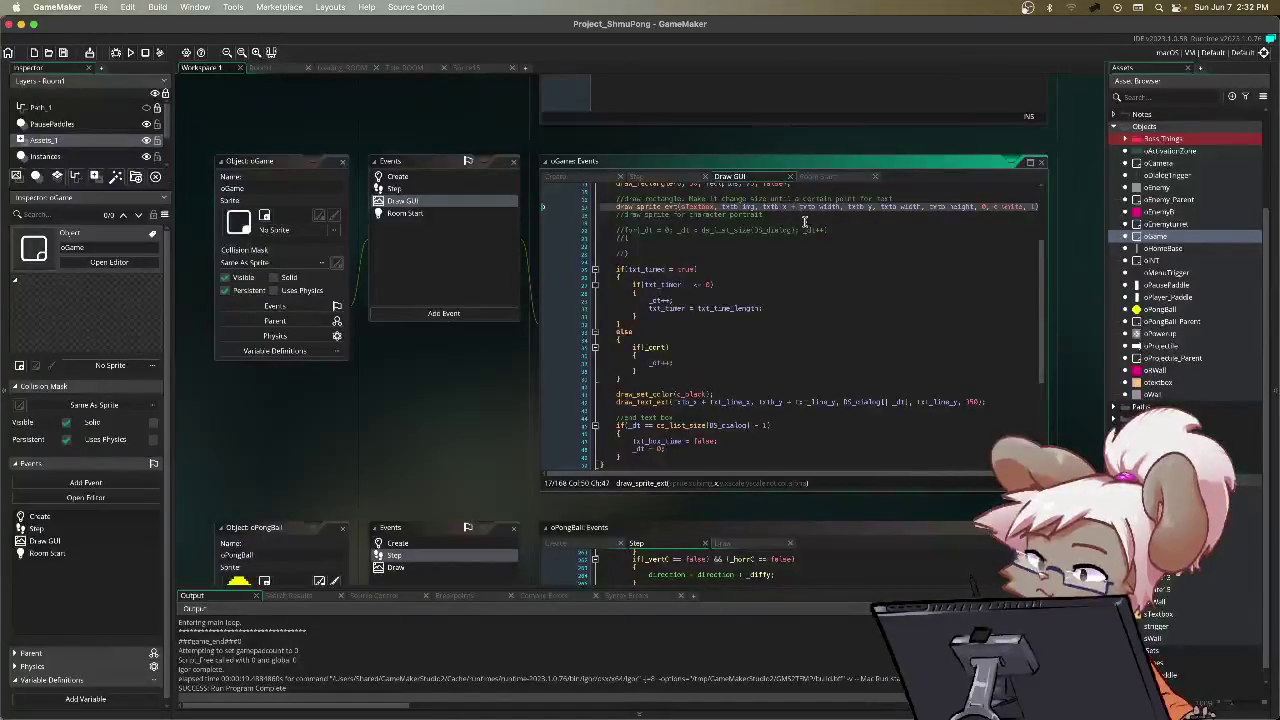
Step: Draw the text box sprite at x = txtb_x + txtb_width - 20 and run the game
drag(799, 207, 840, 213)
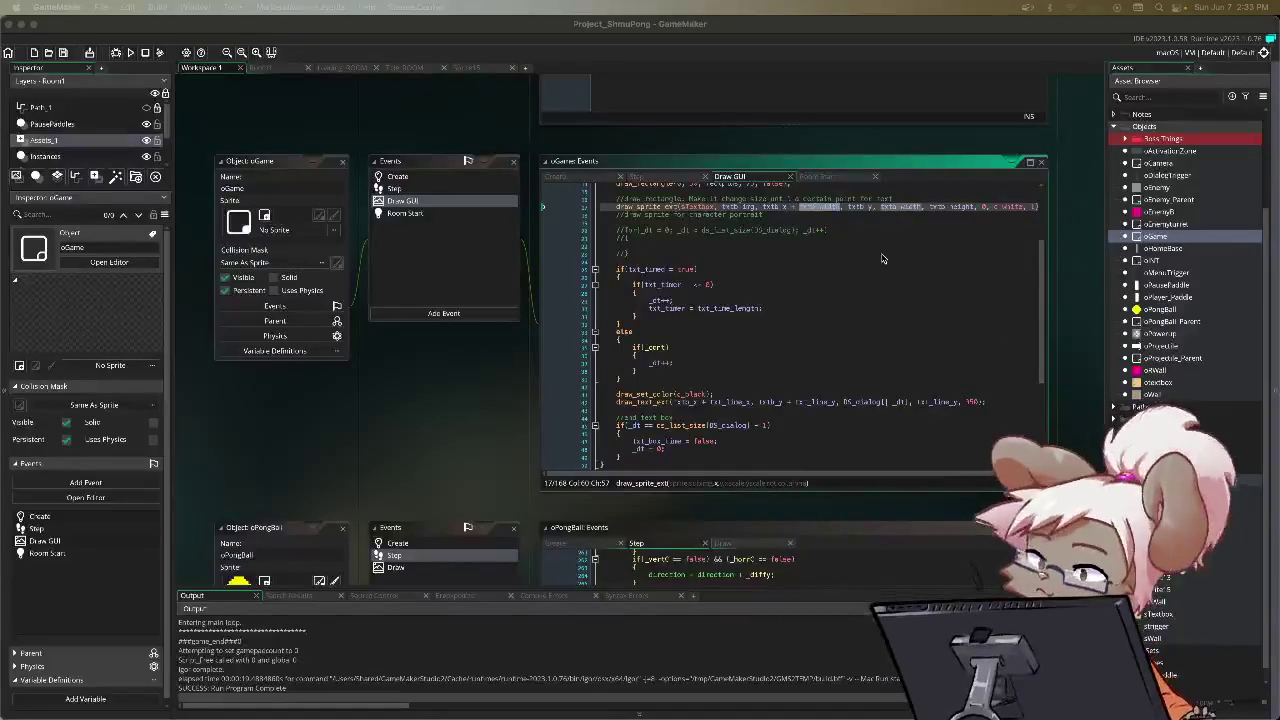
click(802, 208)
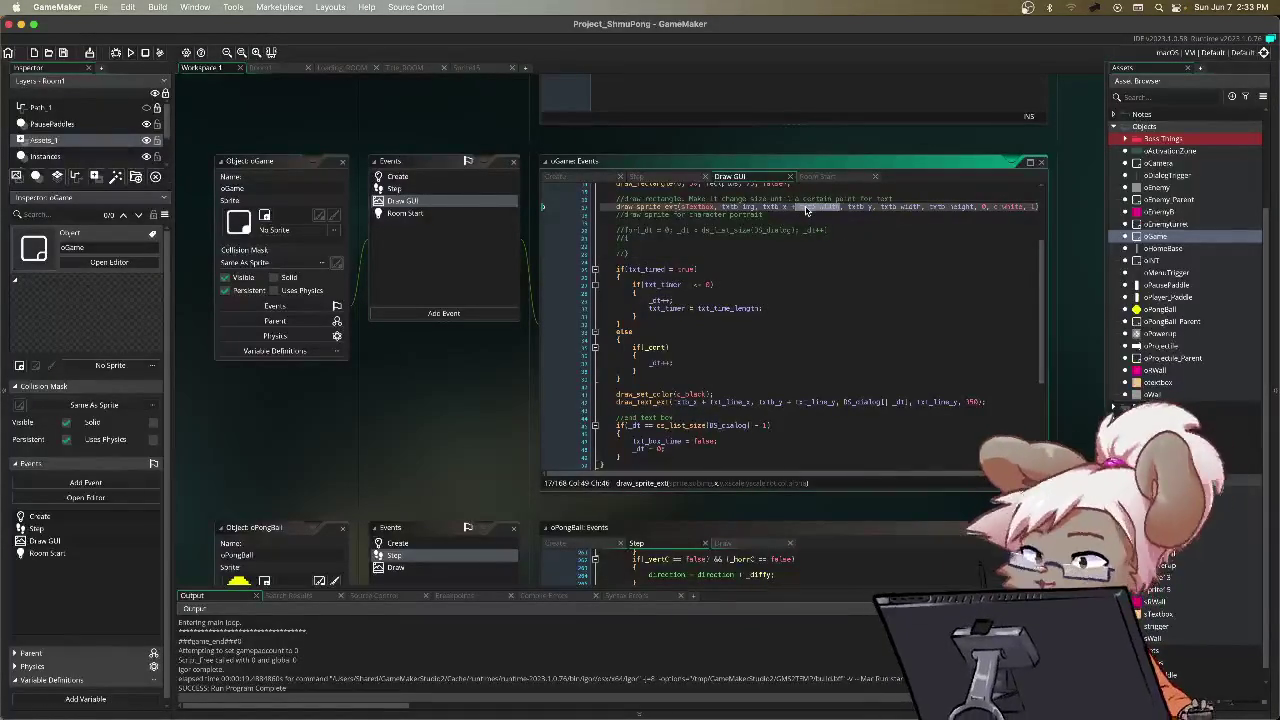
text(16)
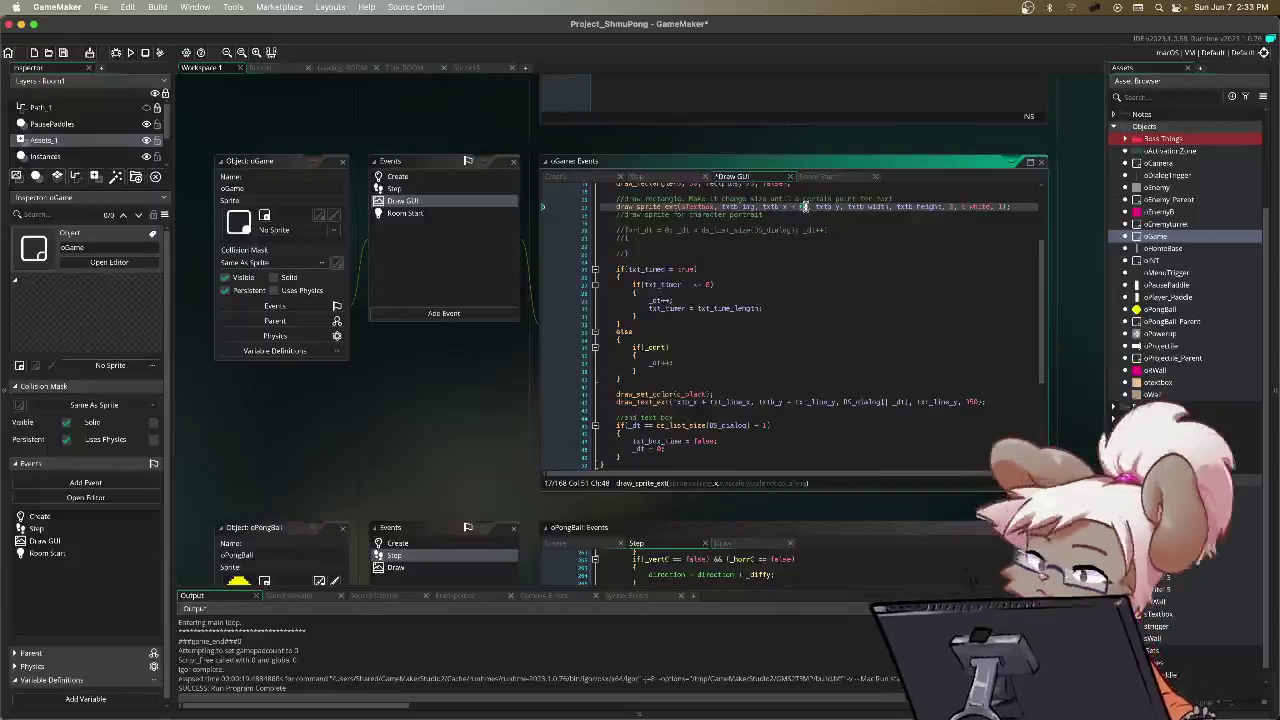
text(txtb_)
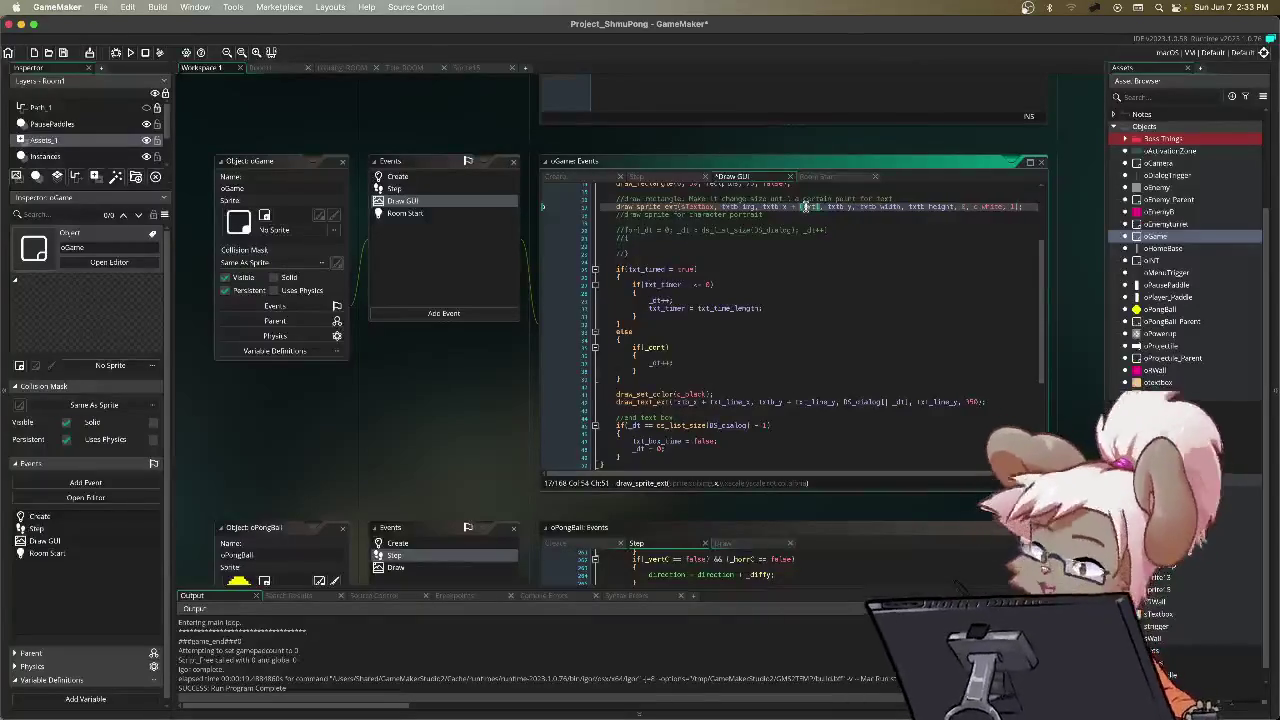
text(width)
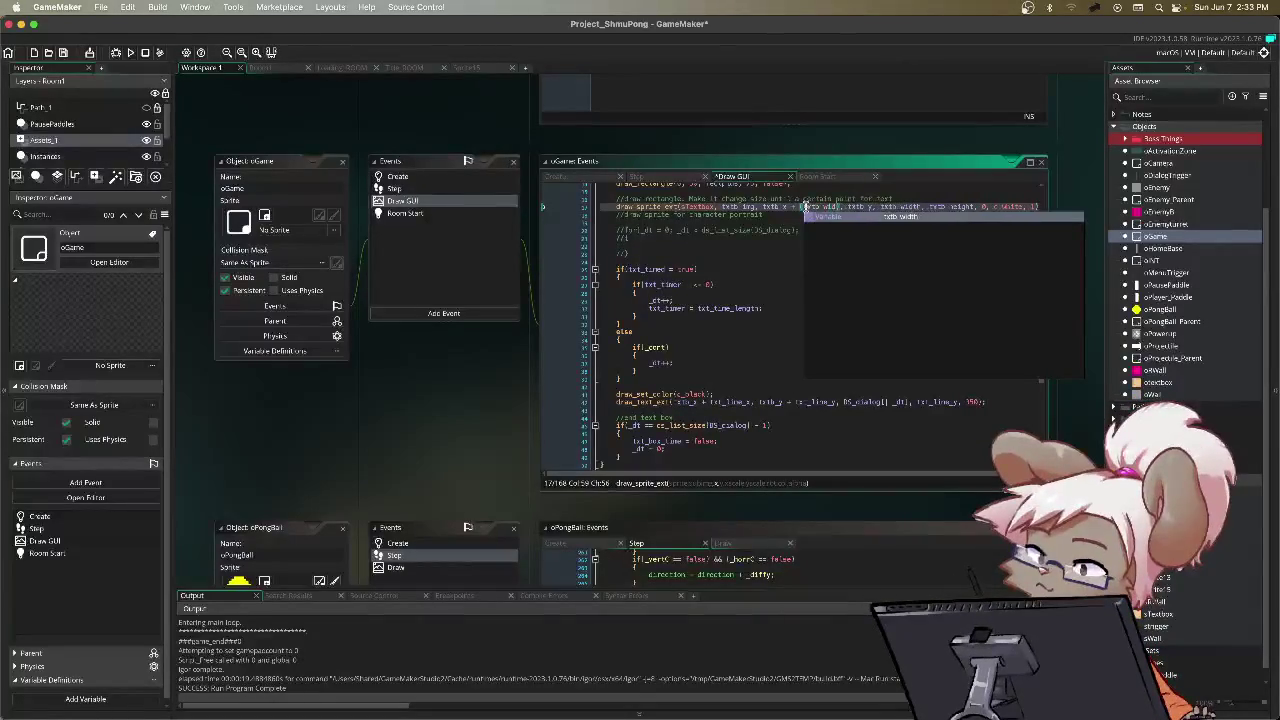
text(-16)
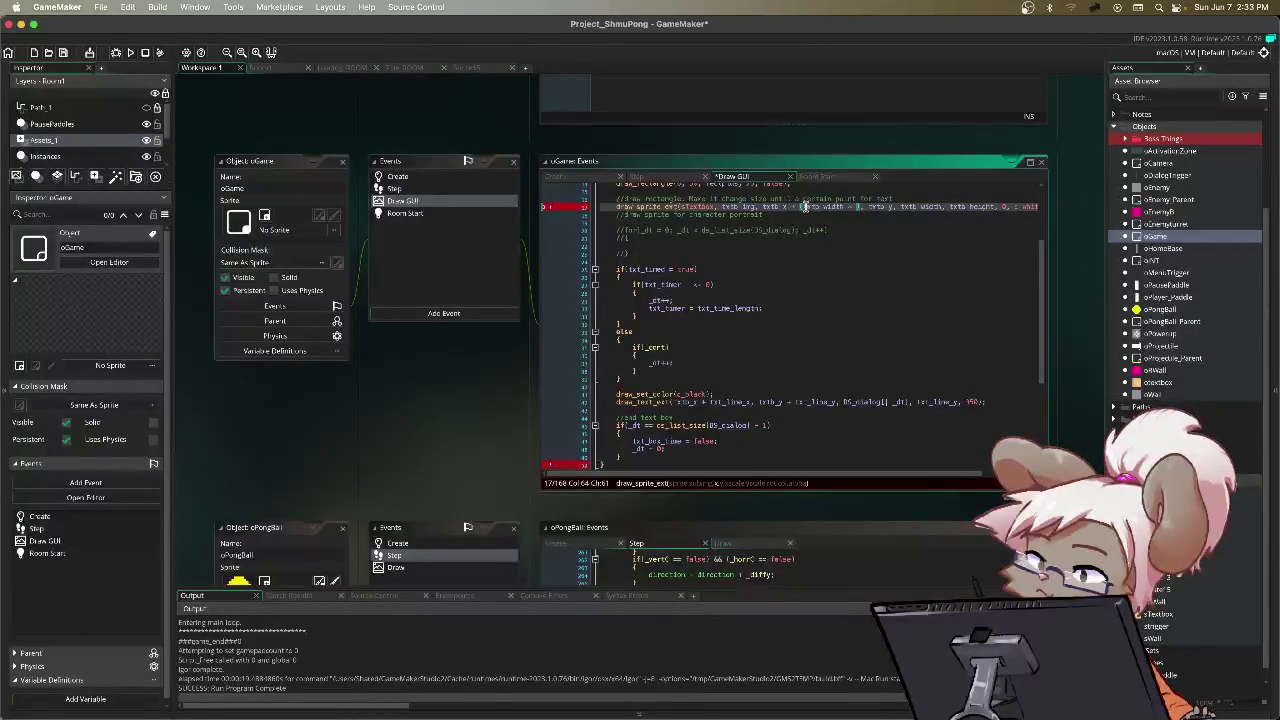
text(20)
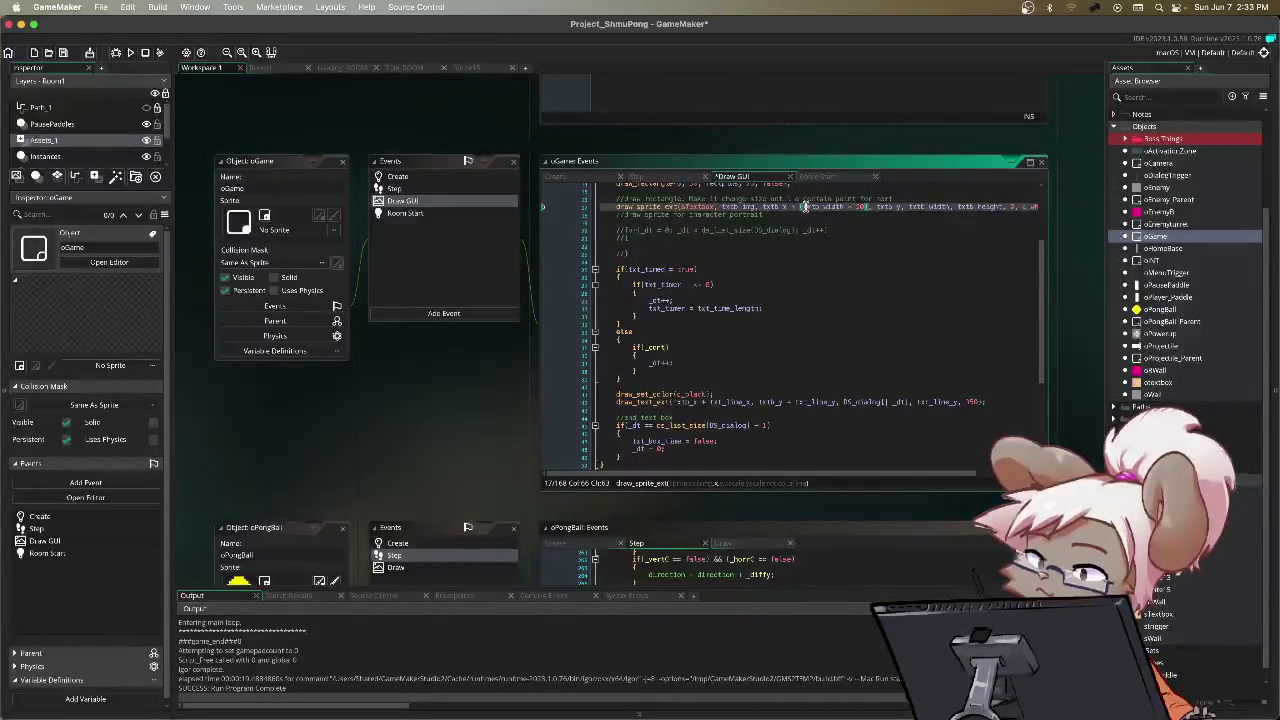
key(F5)
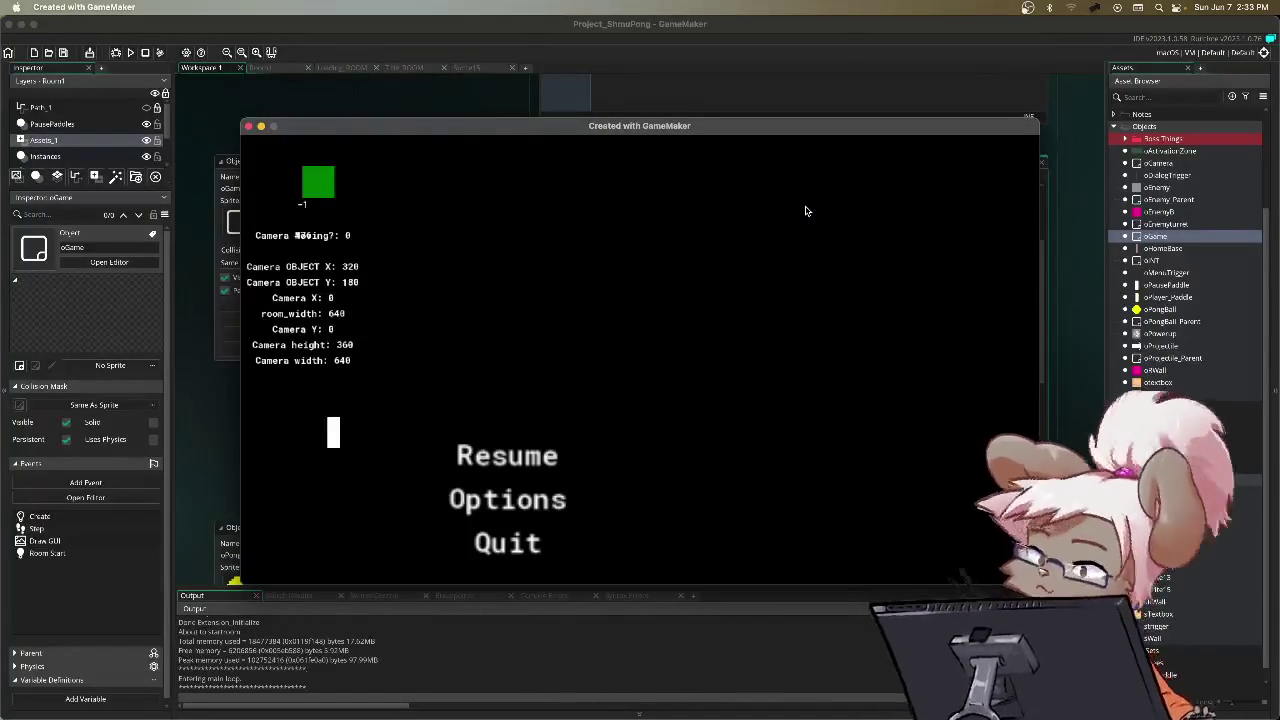
Step: Play the opening dialogue to check the text box position, then quit the game
key(Return)
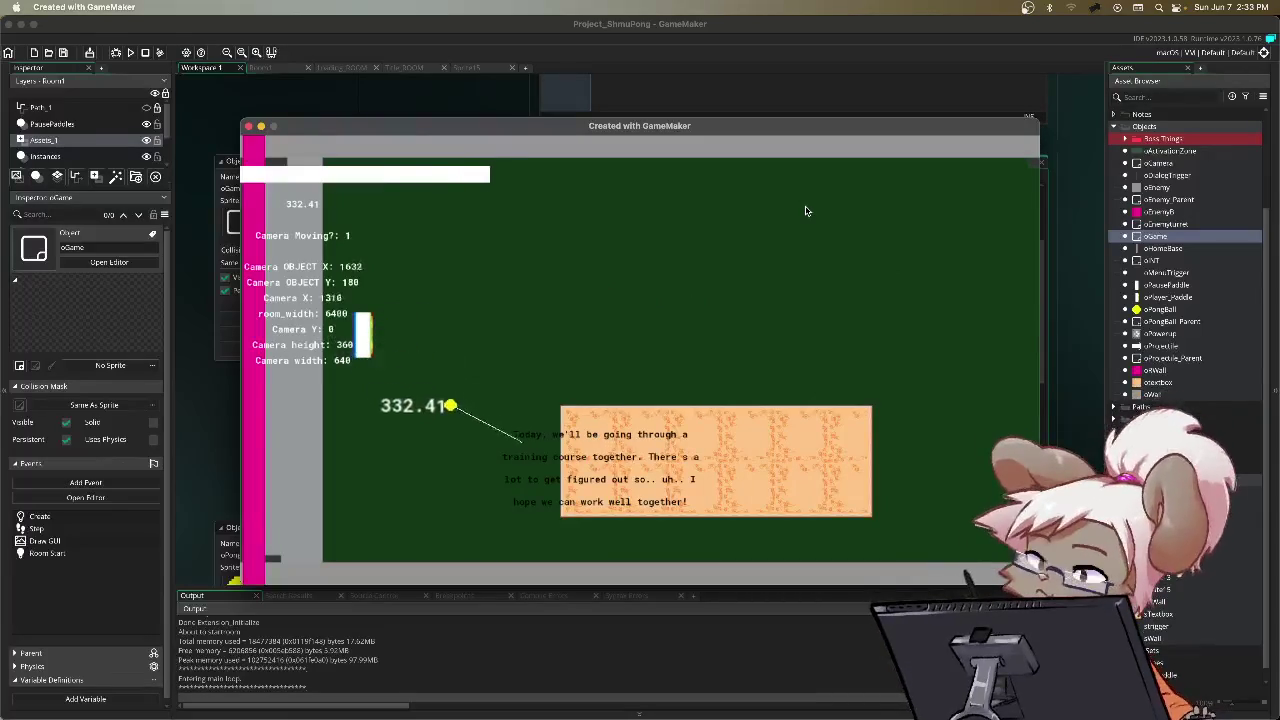
key(Escape)
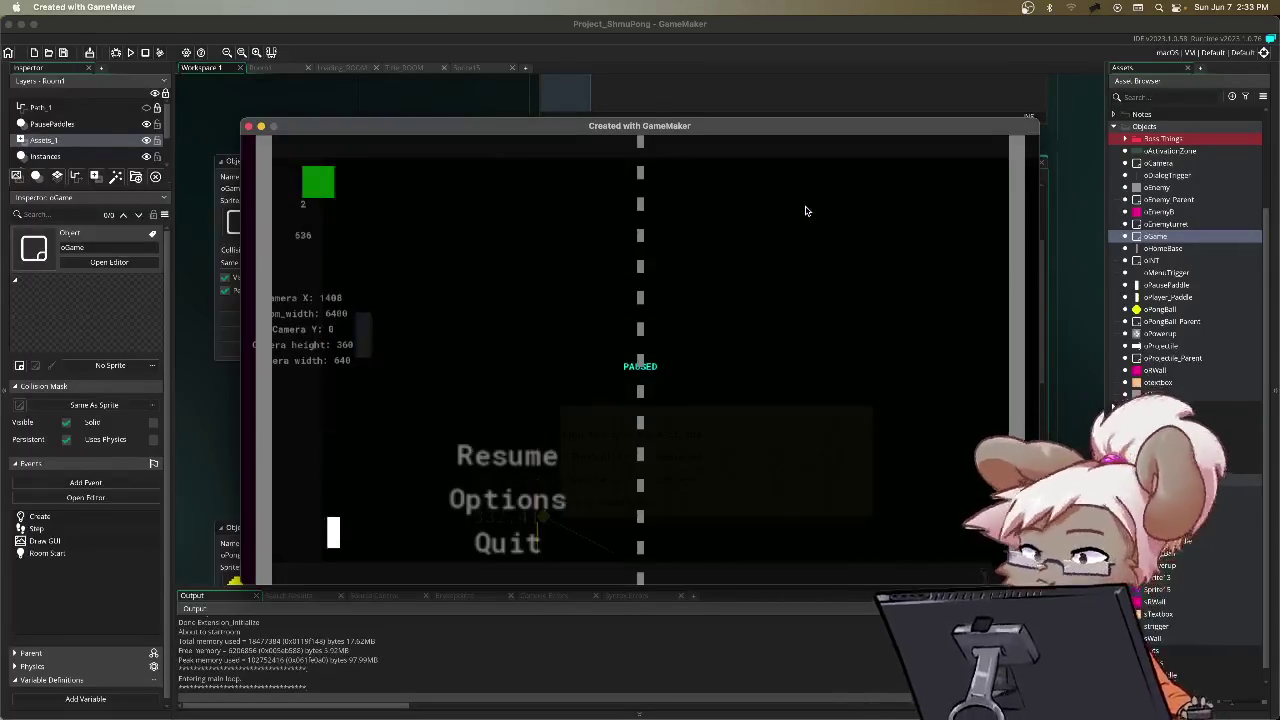
key(Escape)
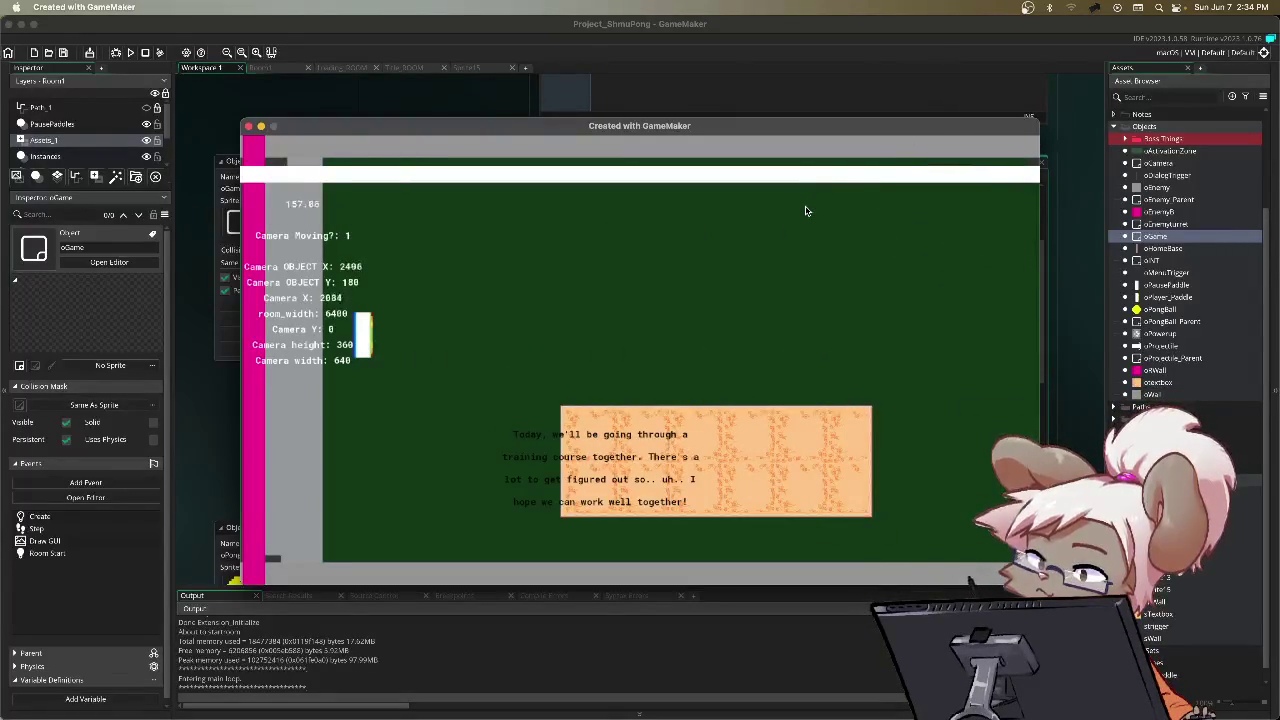
key(Escape)
key(Down)
key(Down)
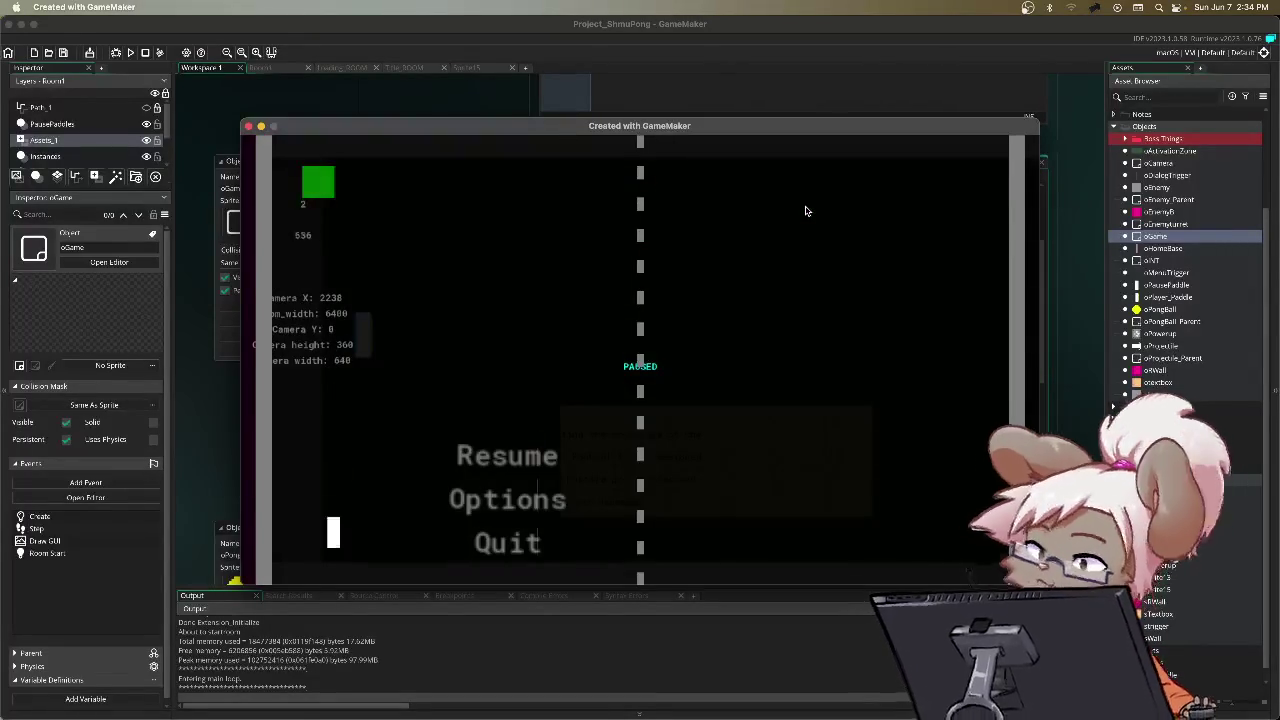
key(Return)
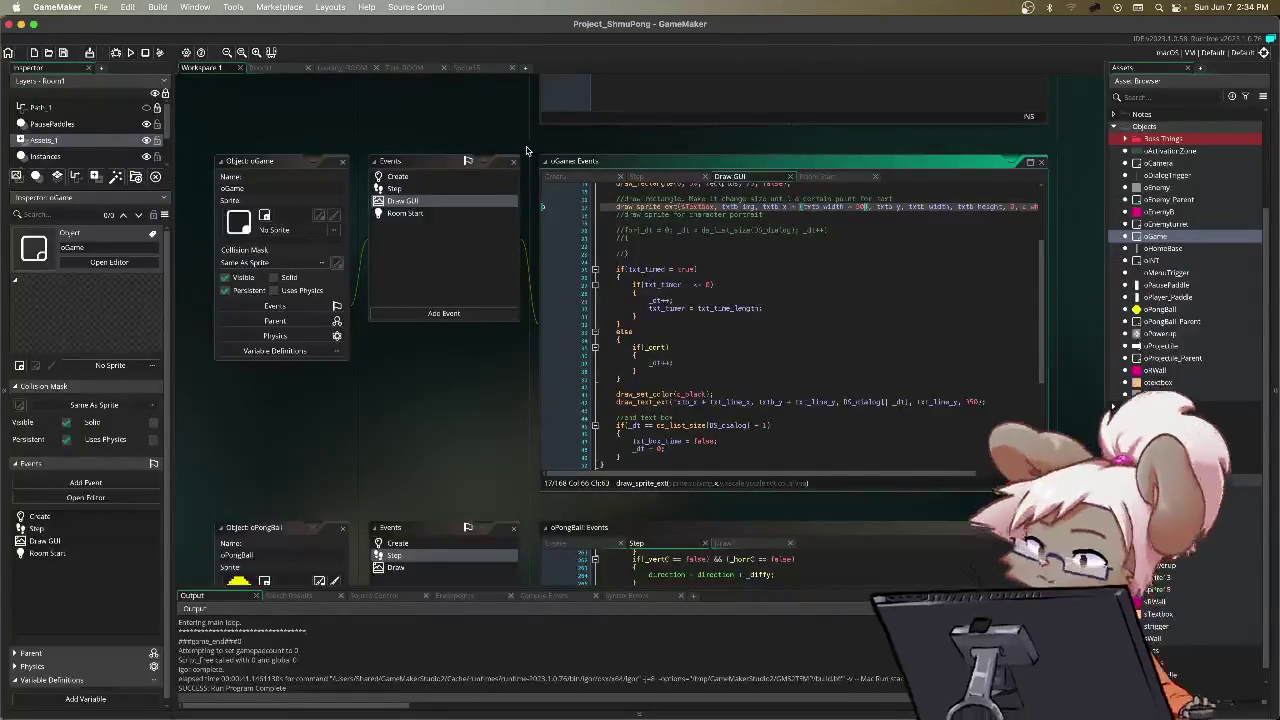
Step: Retype the 20 in the txtb_width - 20 offset and relaunch the game
key(BackSpace)
key(BackSpace)
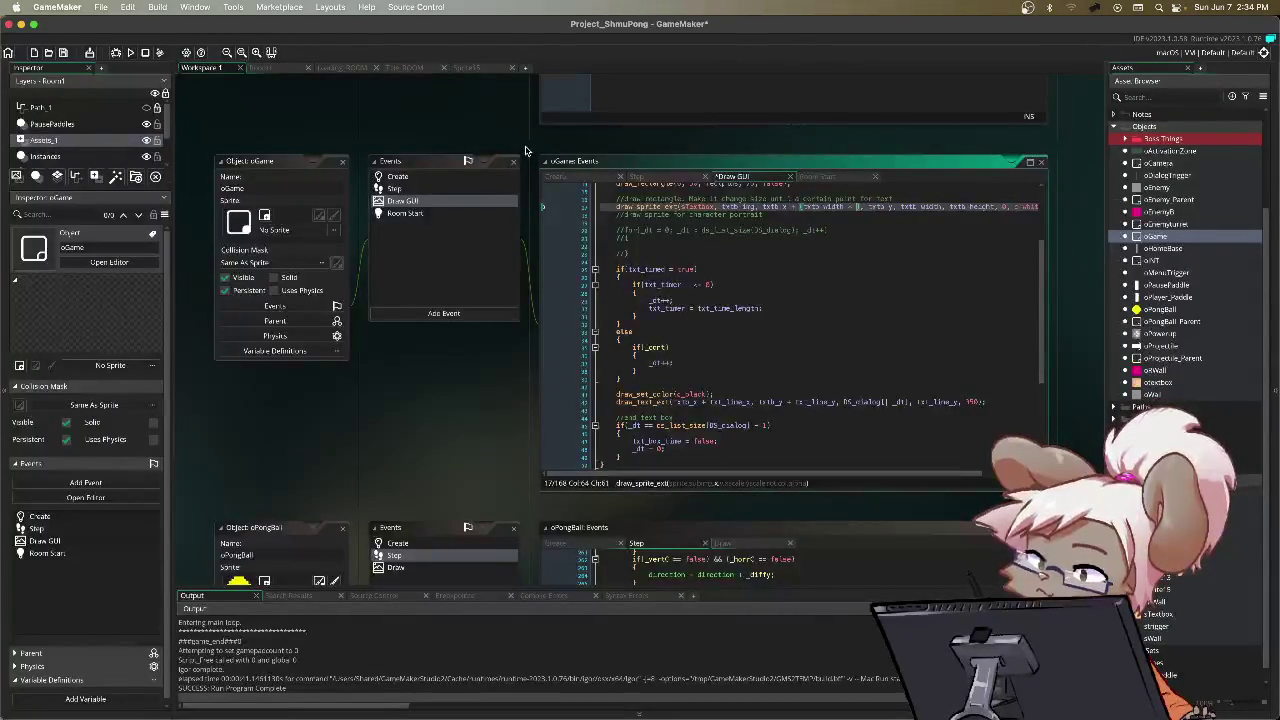
text(20)
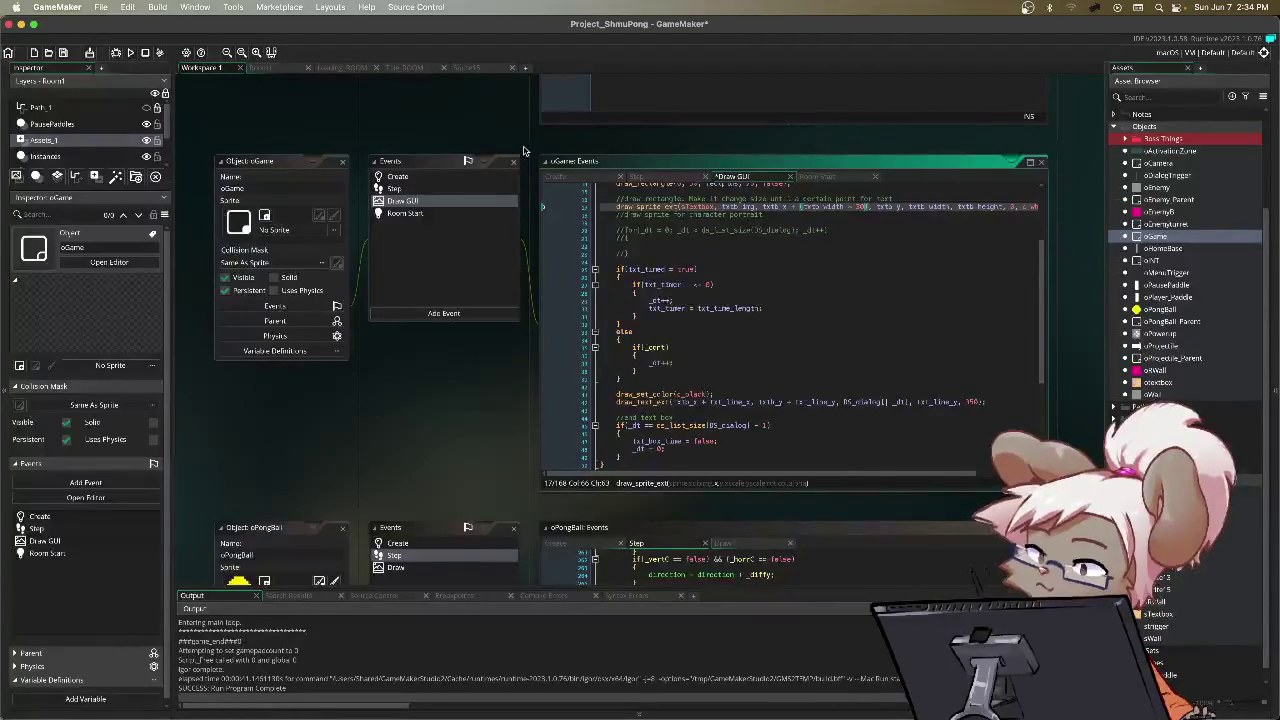
key(F5)
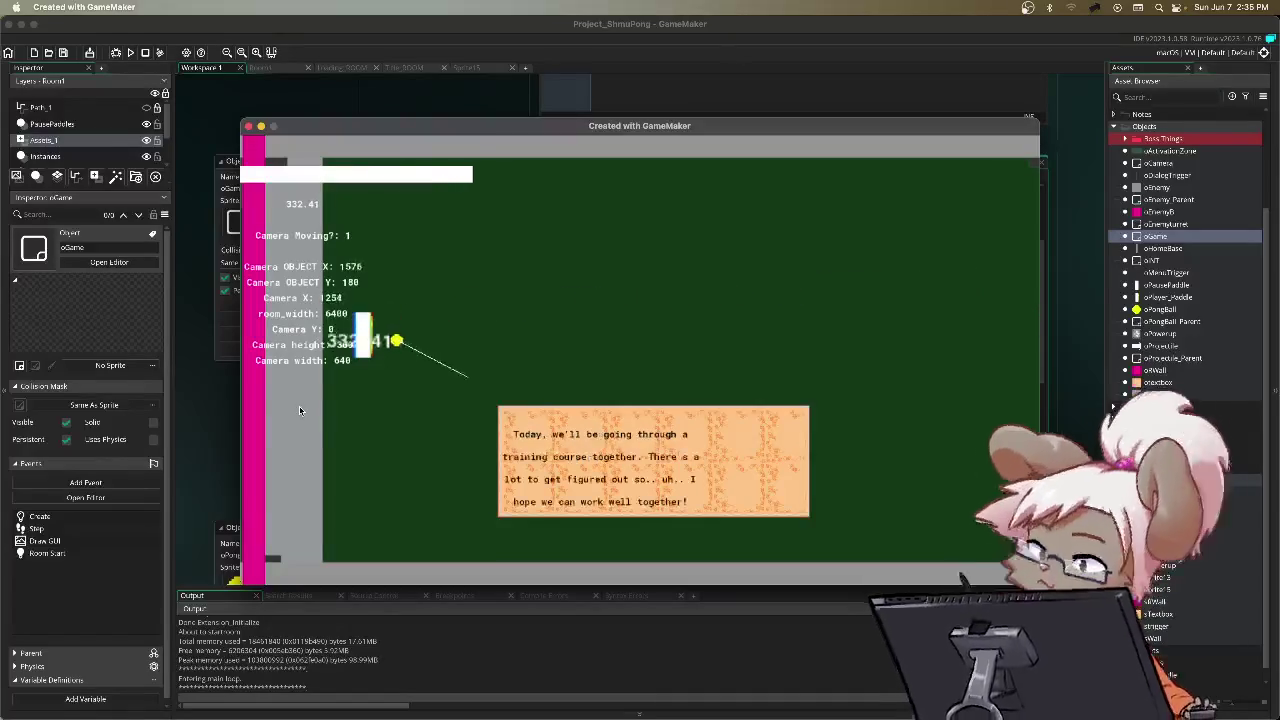
Step: Watch the dialog text box in the test run, then quit the game from the pause menu
key(Escape)
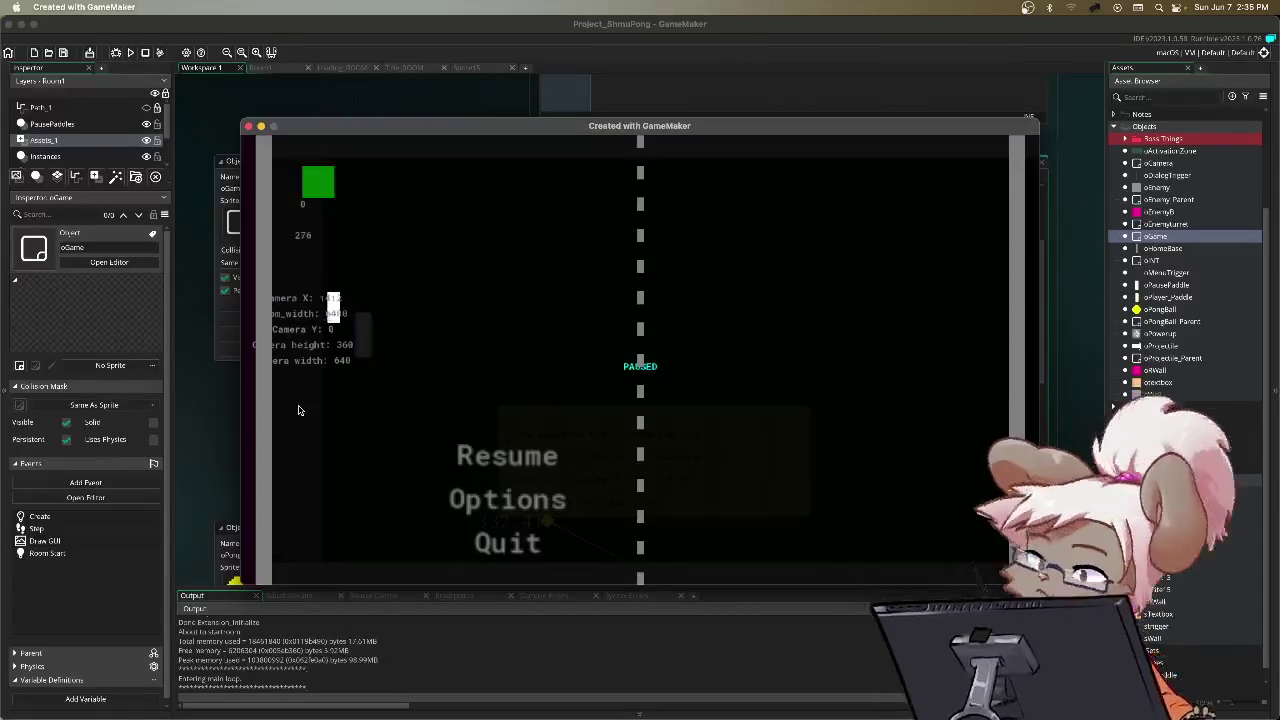
key(Escape)
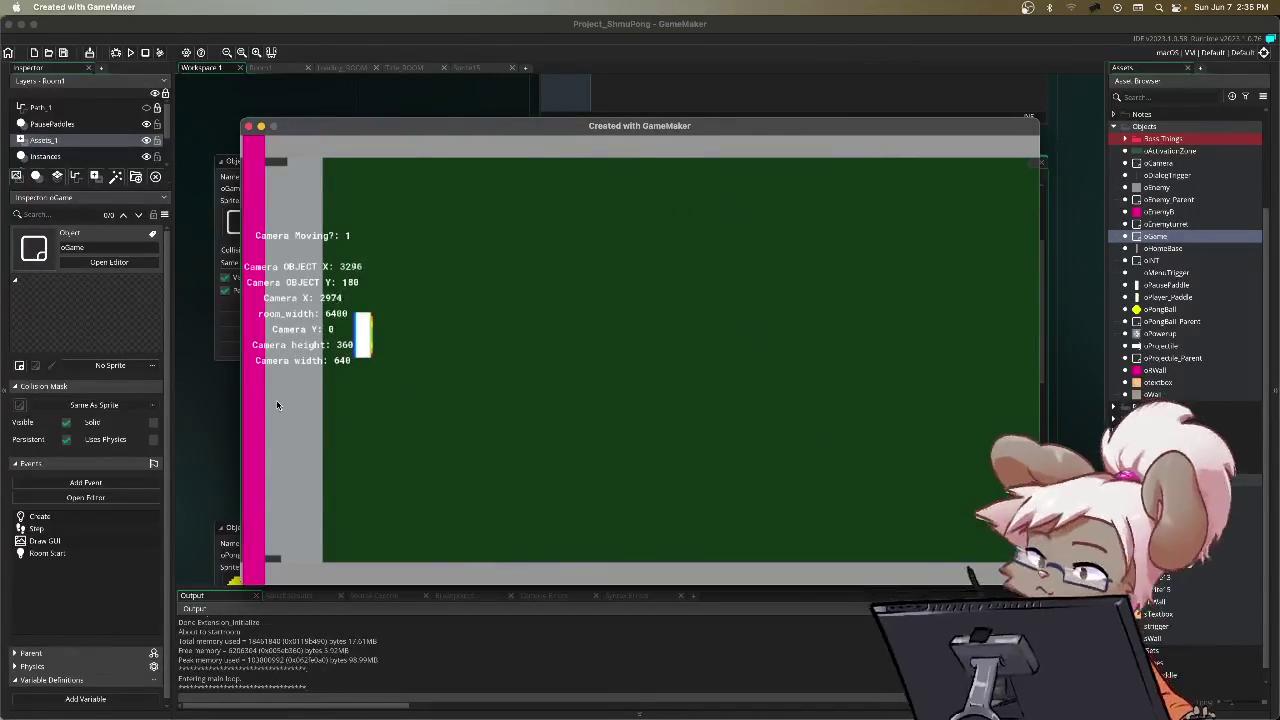
key(Escape)
key(Down)
key(Down)
key(Return)
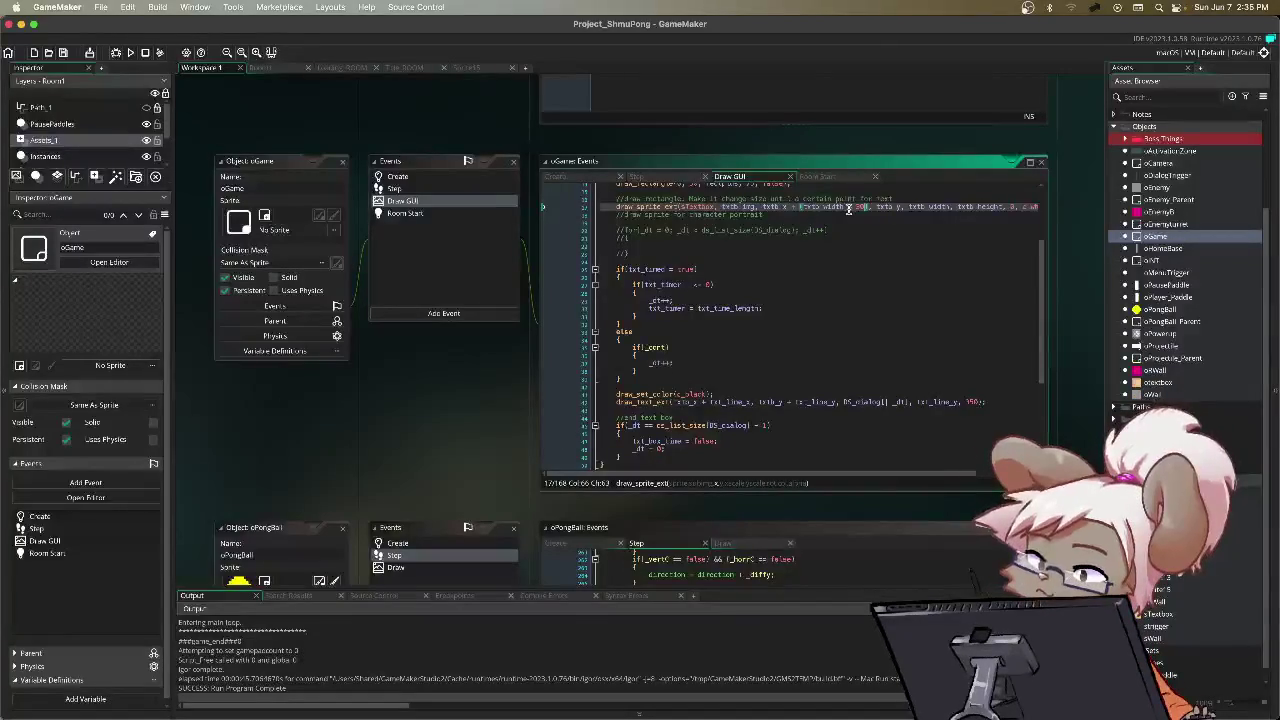
Step: Change the text box sprite's x offset in draw_sprite_ext to txtb_width - 200
text(200)
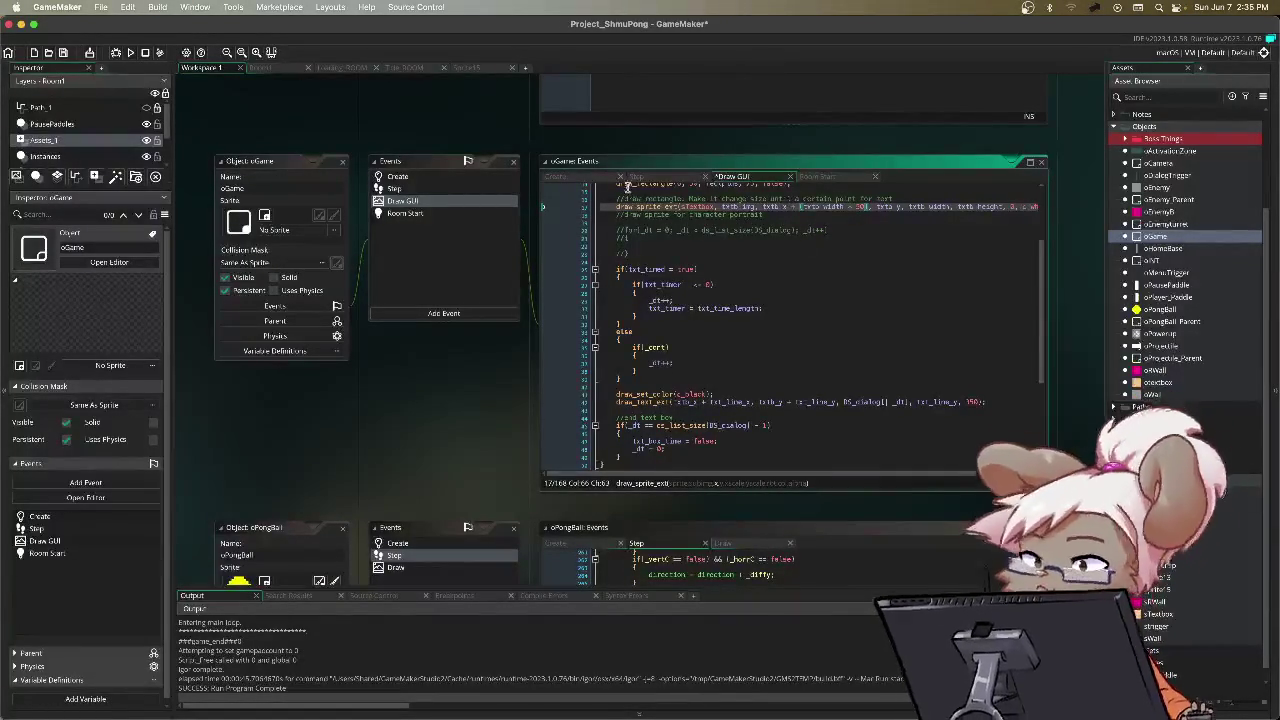
Step: Give the sTextbox sprite a Top Right origin (100, 0) and return to oGame's code
double_click(1160, 614)
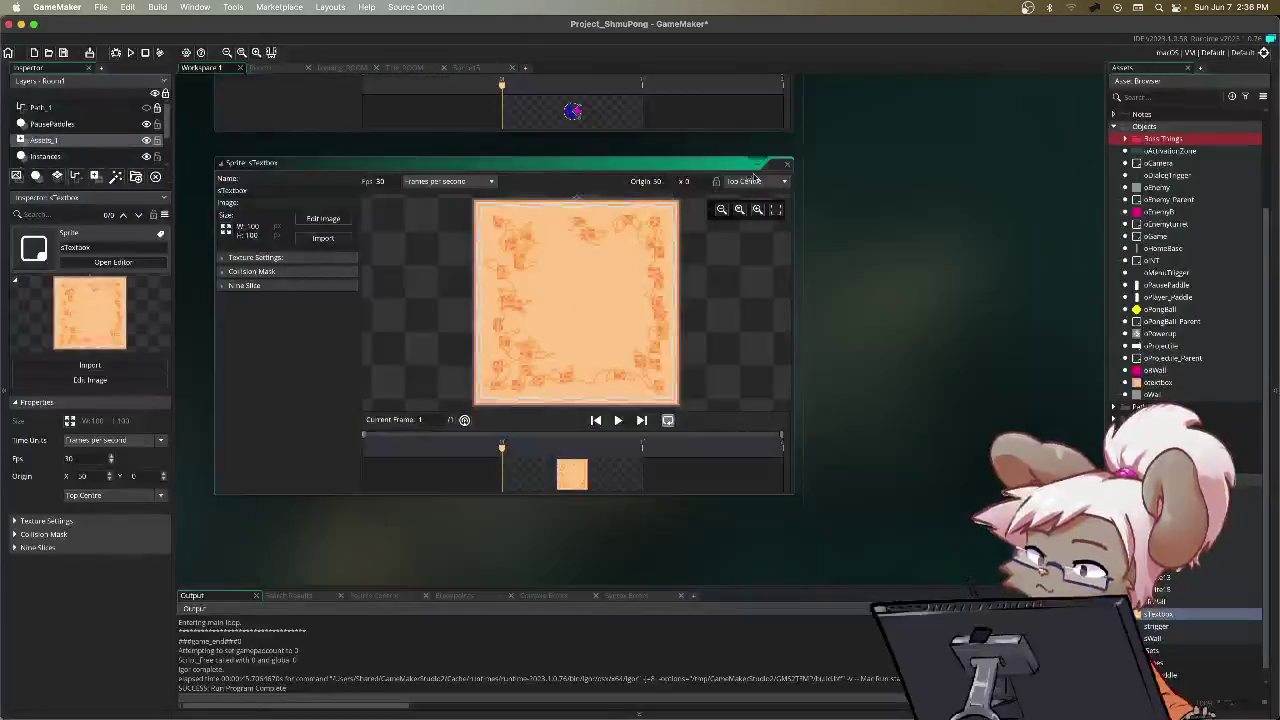
click(750, 181)
click(760, 215)
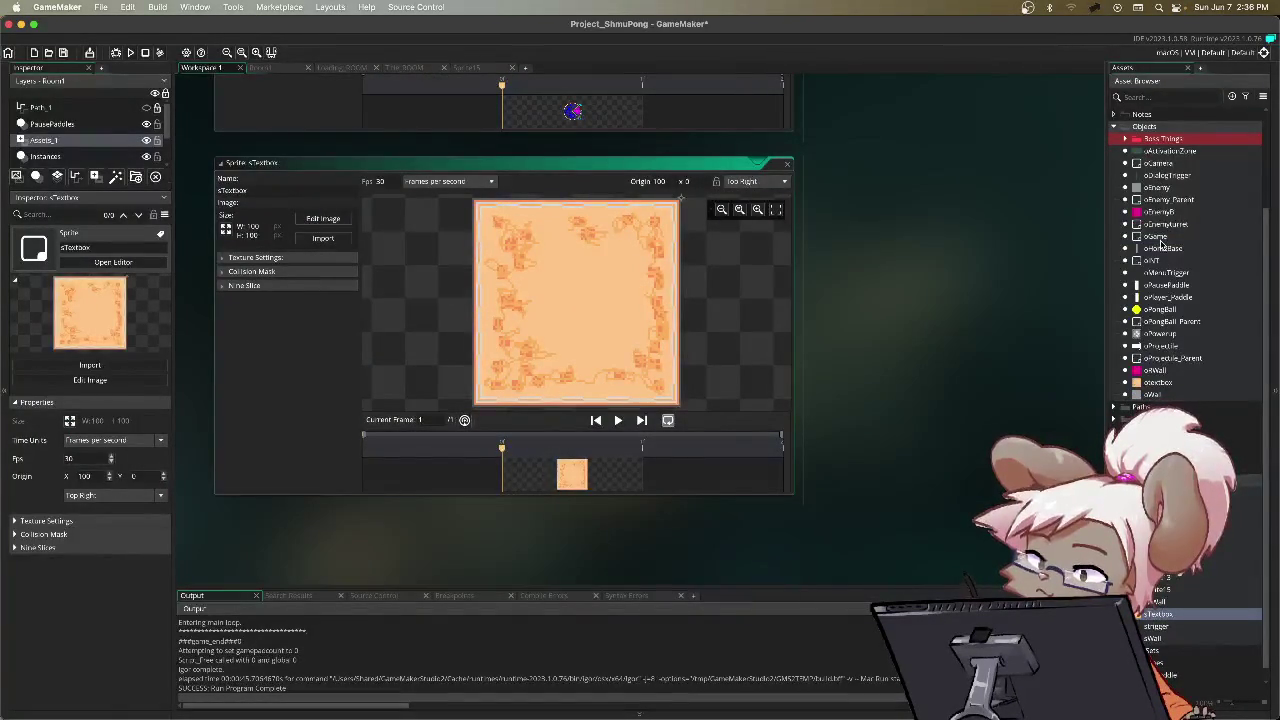
double_click(1160, 240)
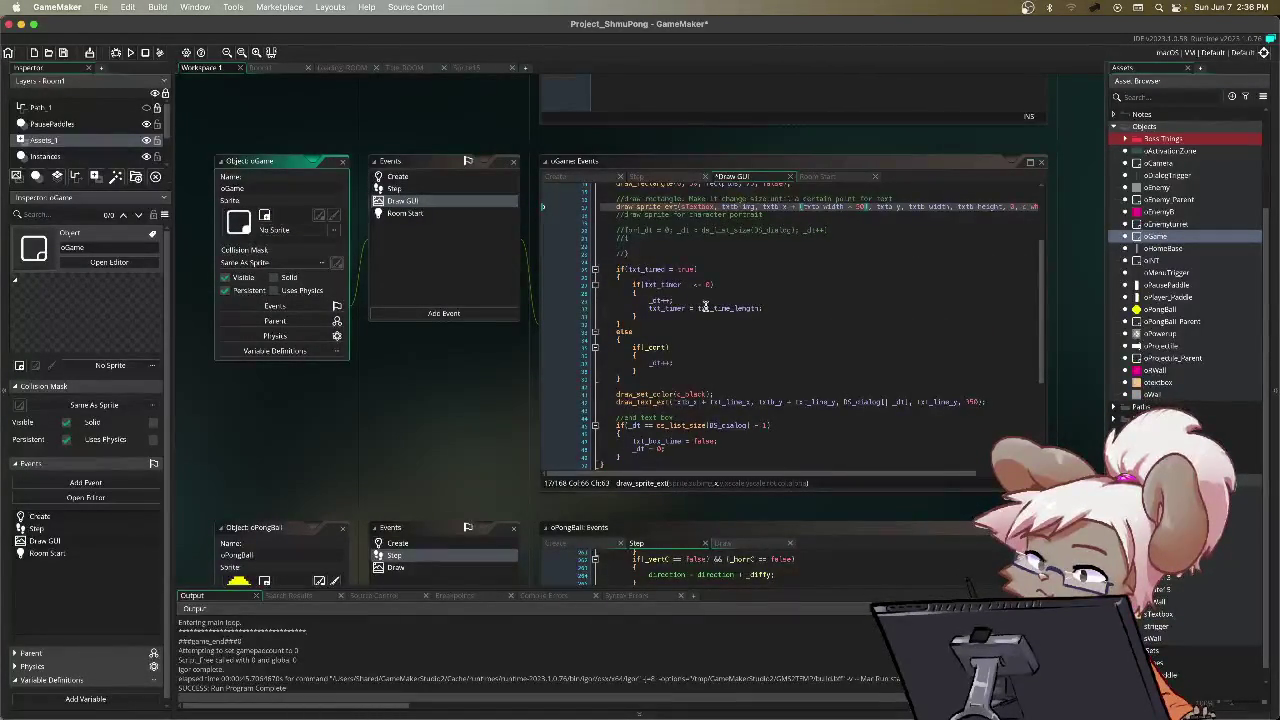
Step: Save and run the game, play to the operator's dialogue, then quit from the pause menu
key(F5)
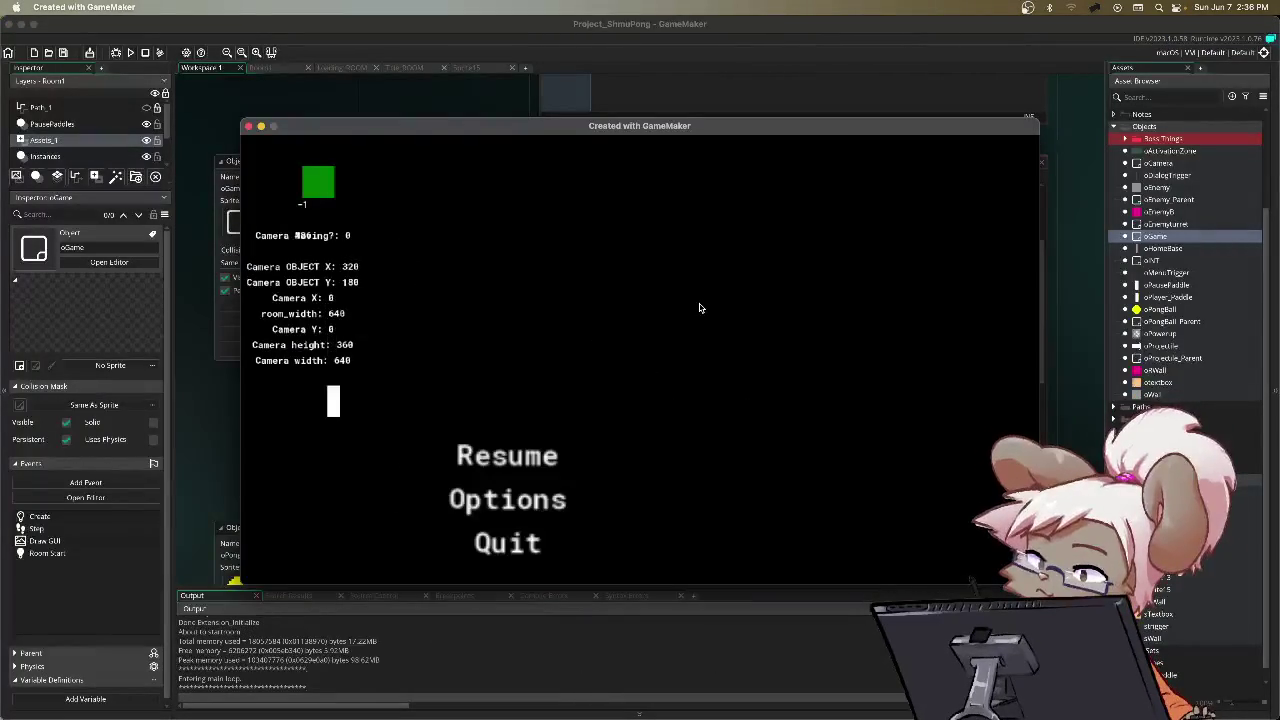
key(Return)
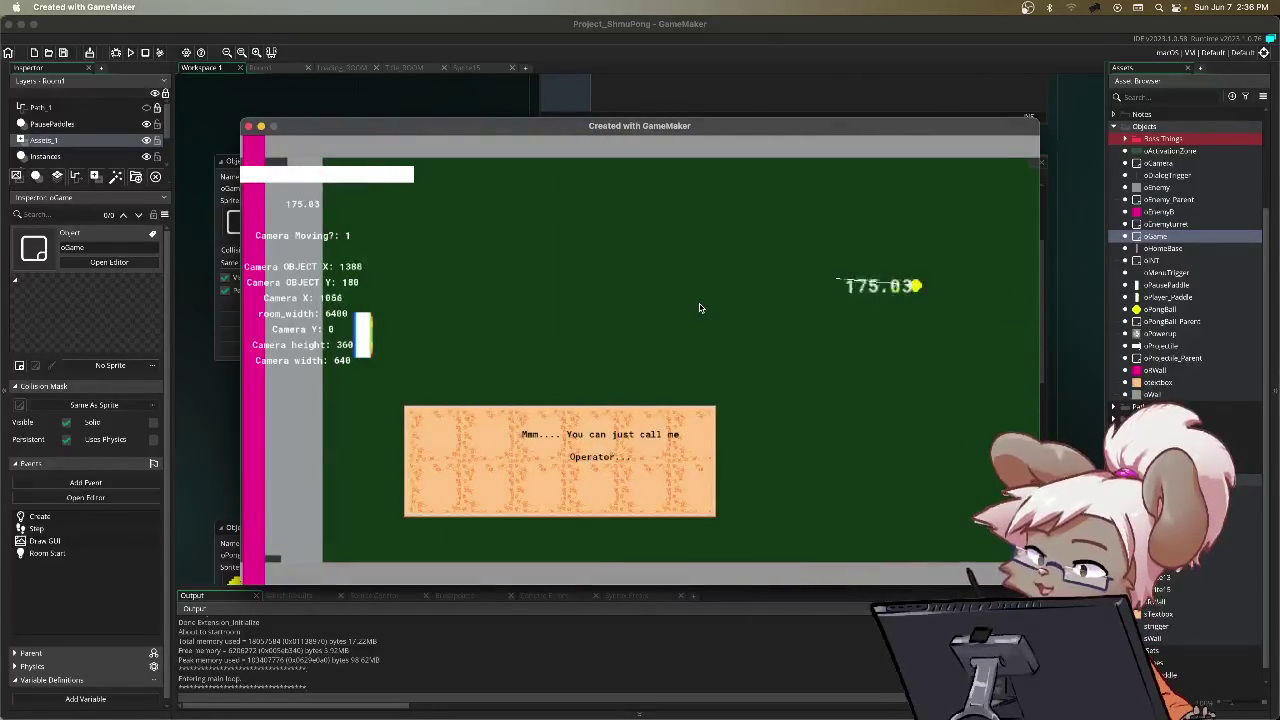
key(Escape)
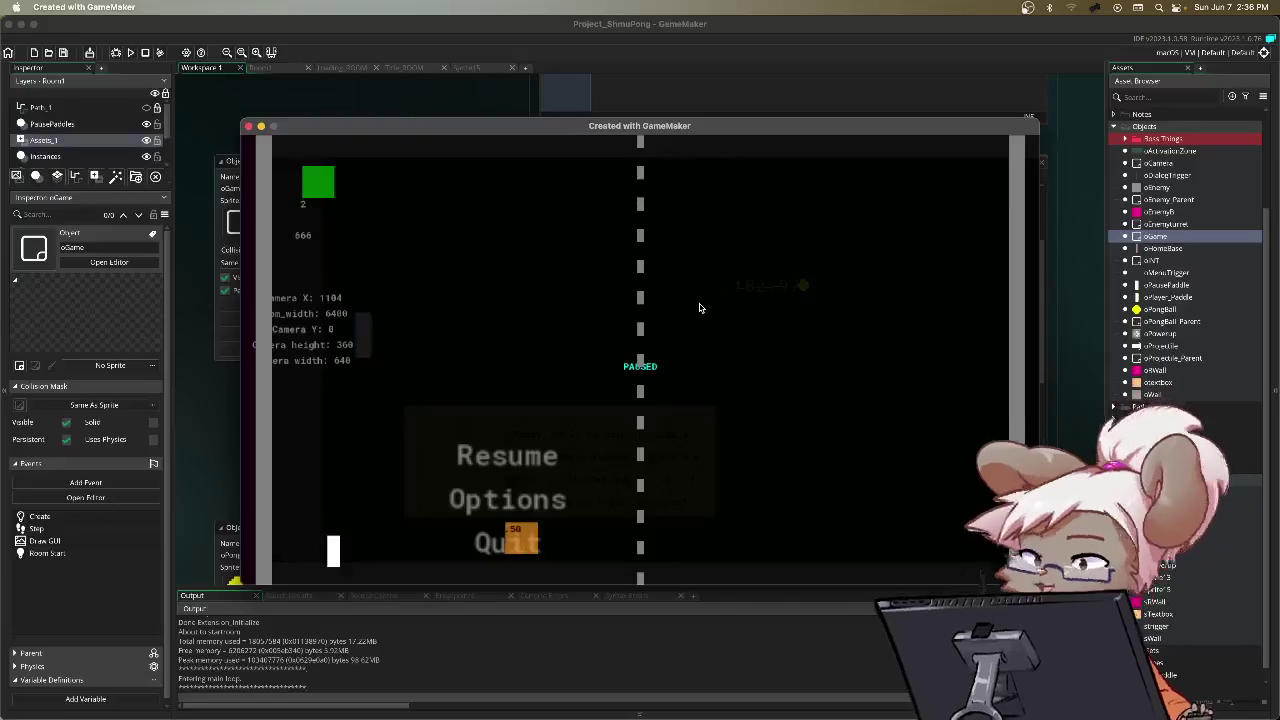
key(Return)
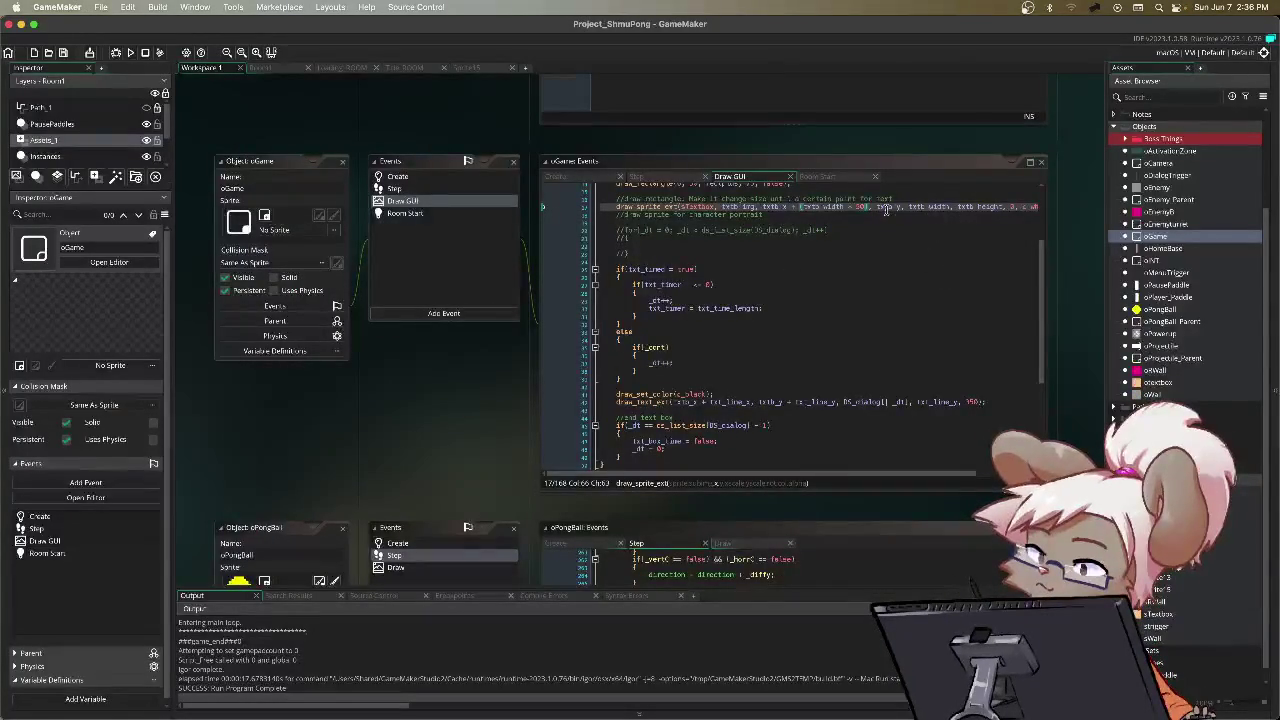
Step: Check the draw_sprite_ext arguments on line 32, then view the Room1 room layout
click(928, 207)
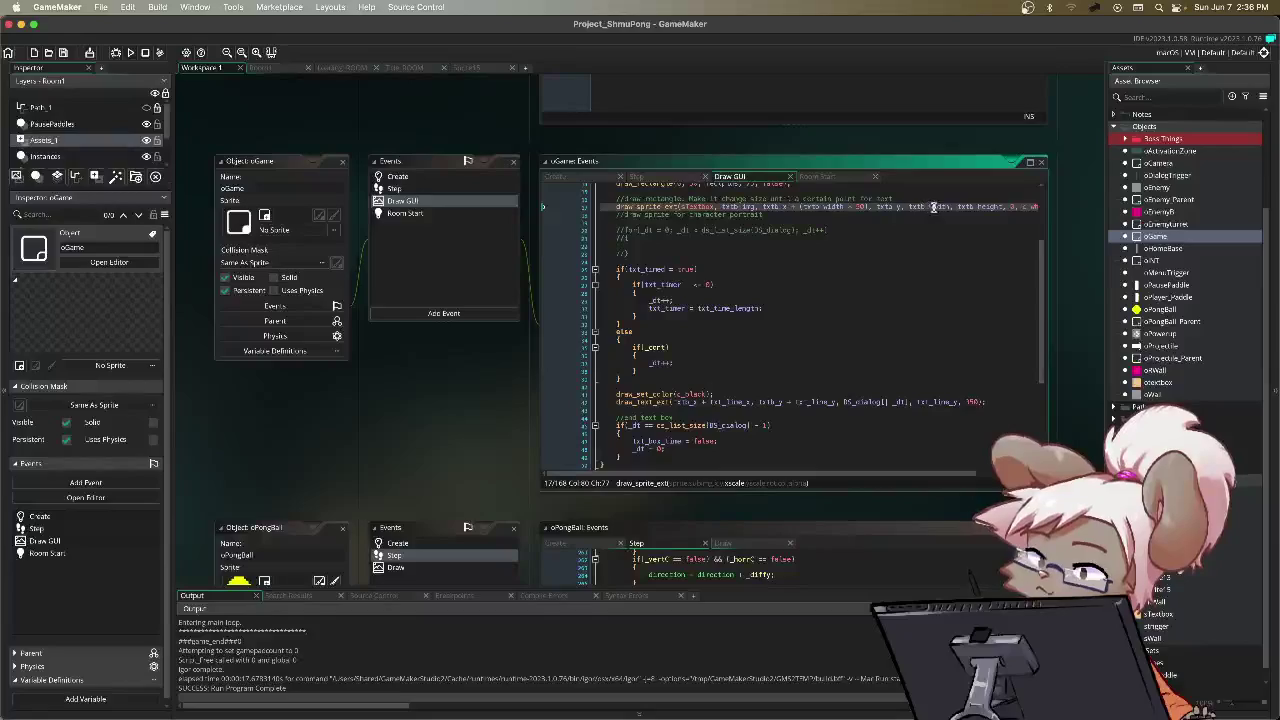
click(995, 207)
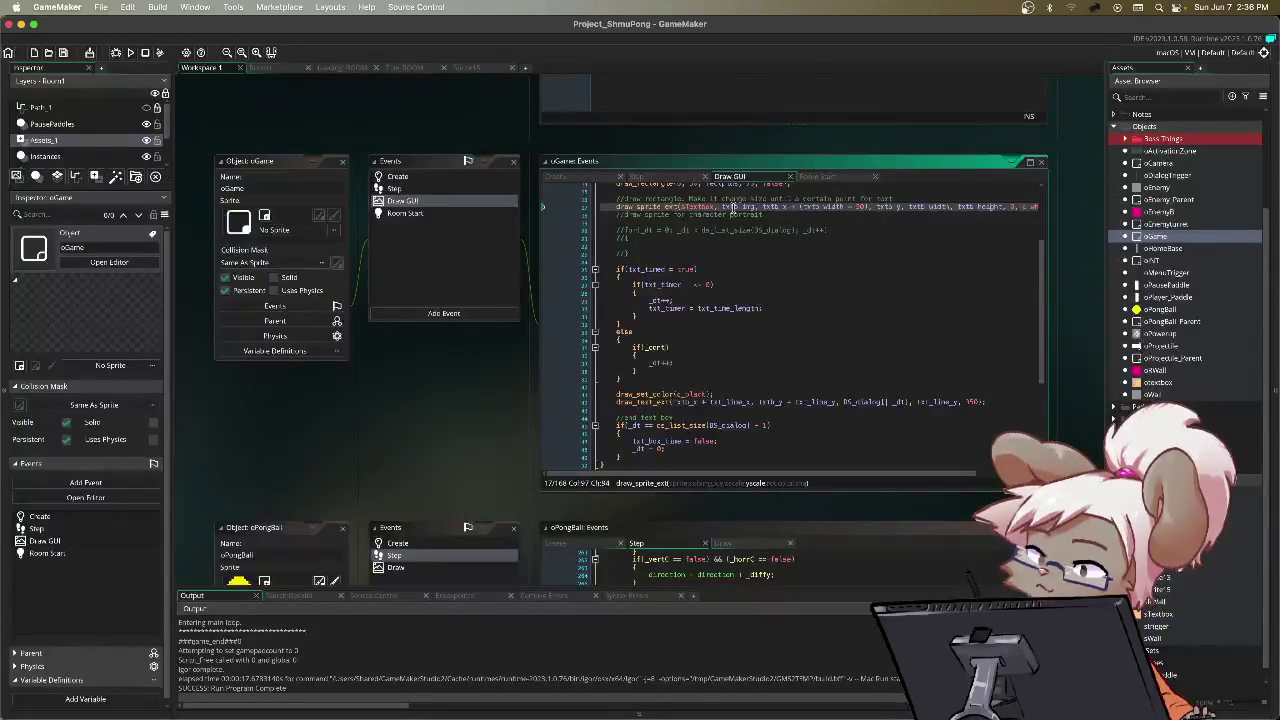
click(262, 68)
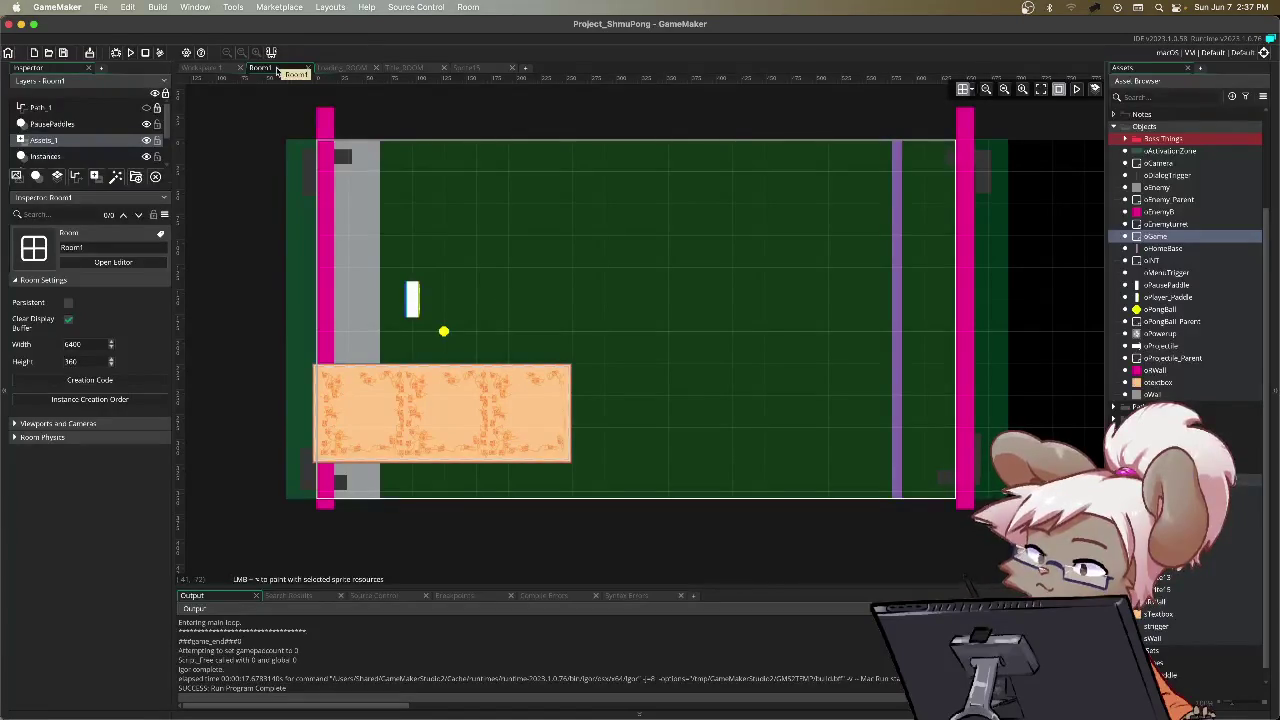
Step: Switch back to the Workspace 1 tab showing oGame's Draw GUI code
click(210, 68)
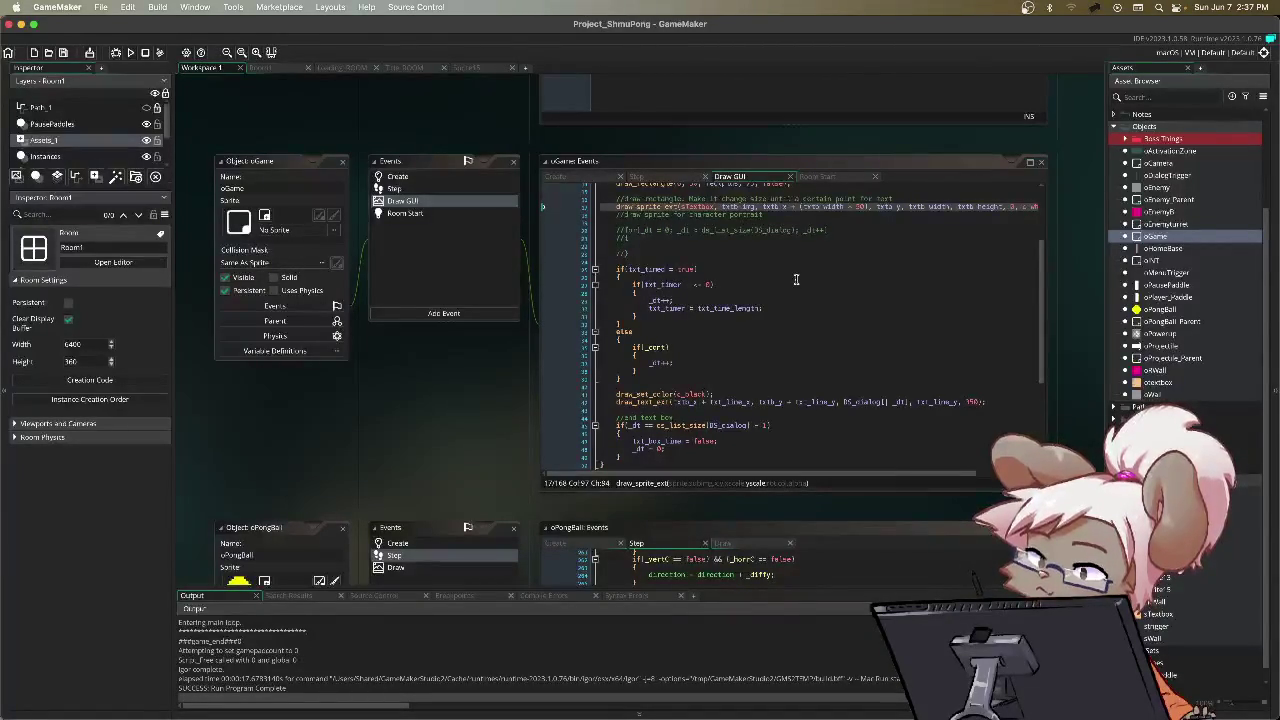
Step: Set the sTextbox sprite's origin to Top Centre (X 50)
click(776, 402)
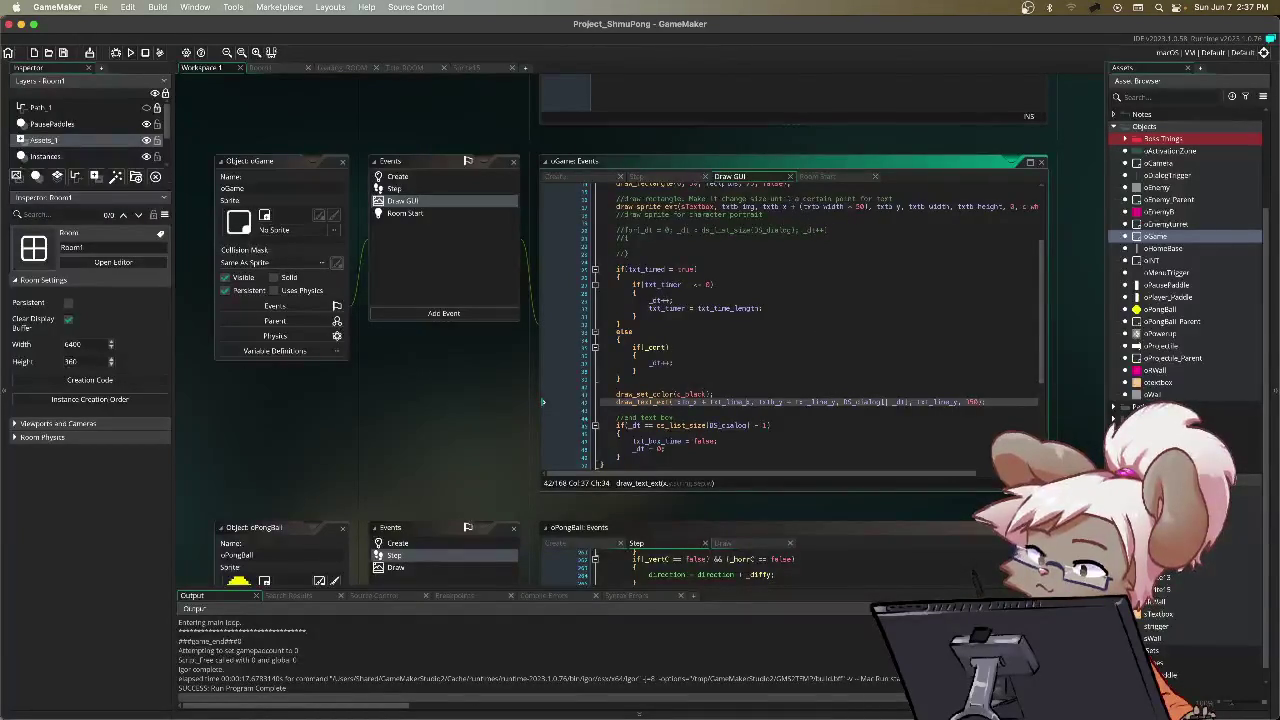
double_click(1155, 614)
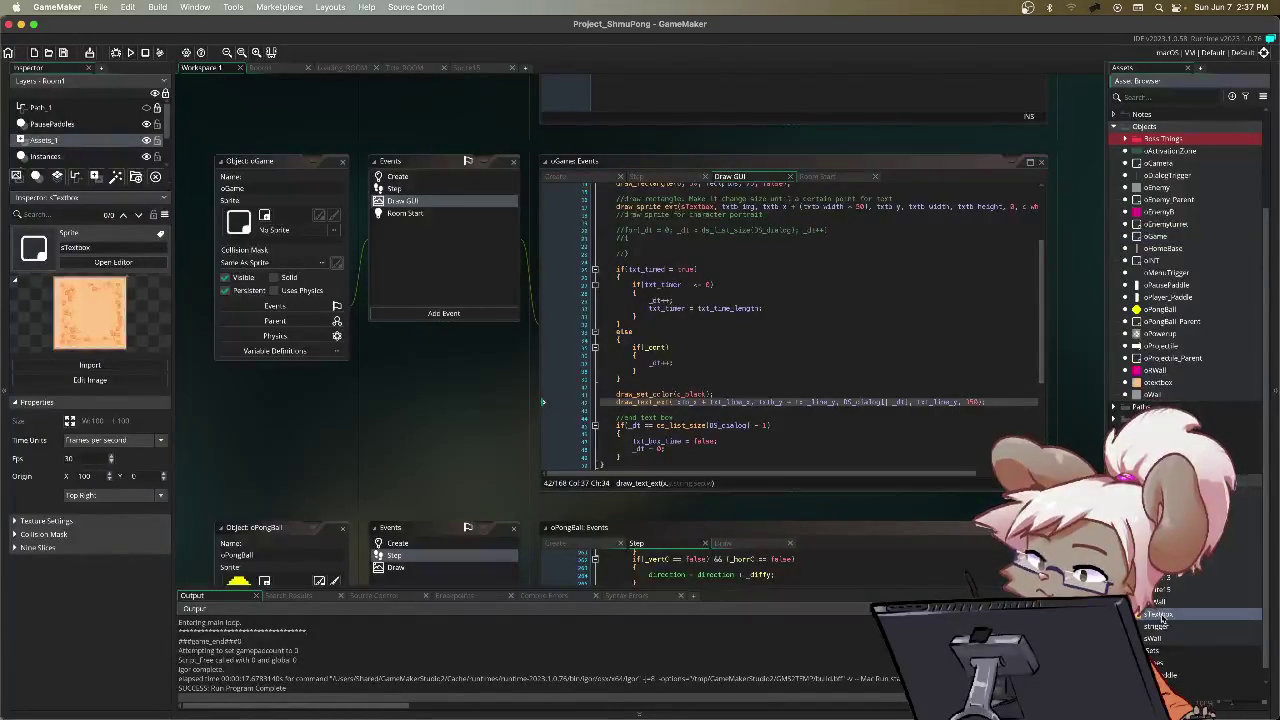
click(752, 181)
click(758, 208)
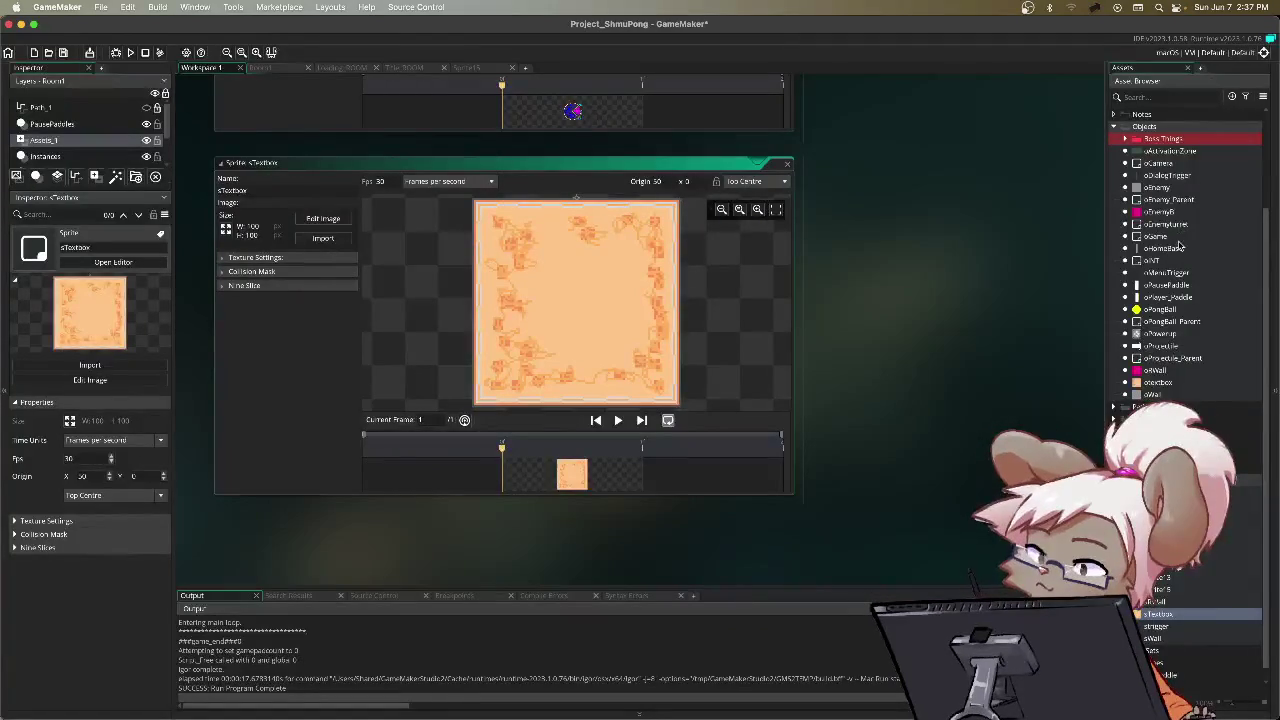
Step: Reopen oGame's Draw GUI code and select the draw_text_ext arguments on line 42
double_click(1156, 236)
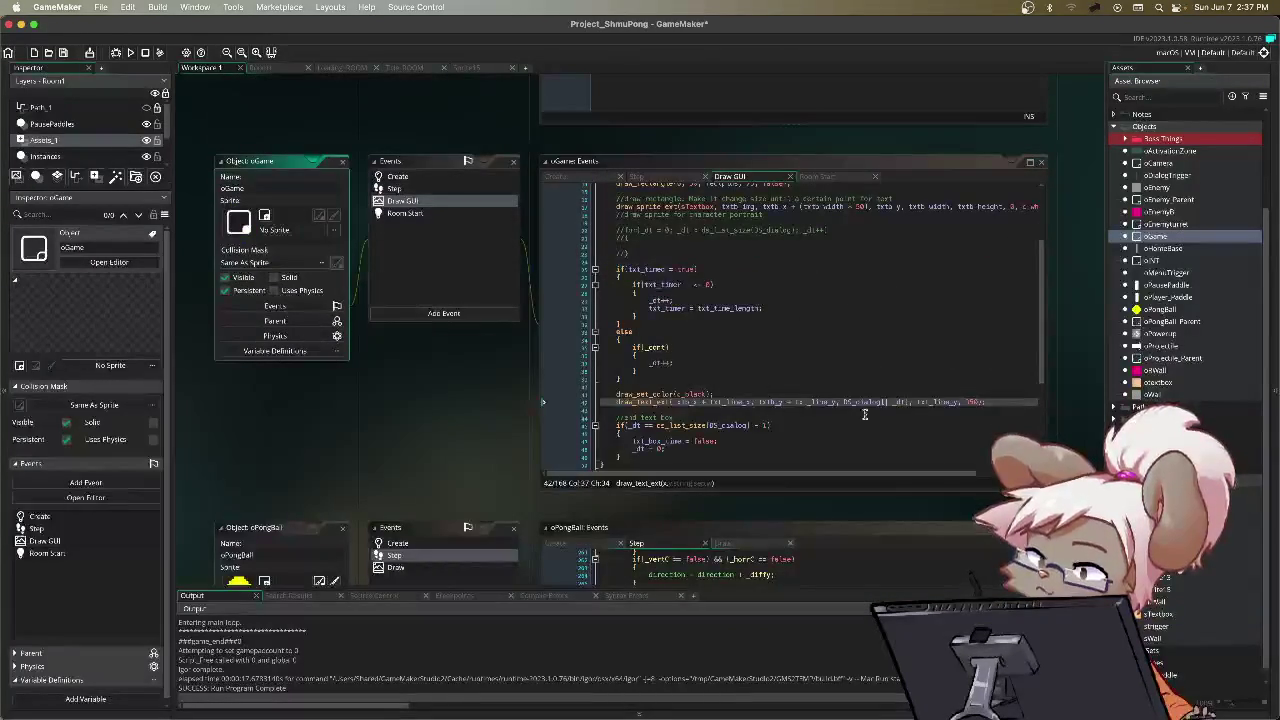
drag(618, 403, 884, 403)
click(672, 409)
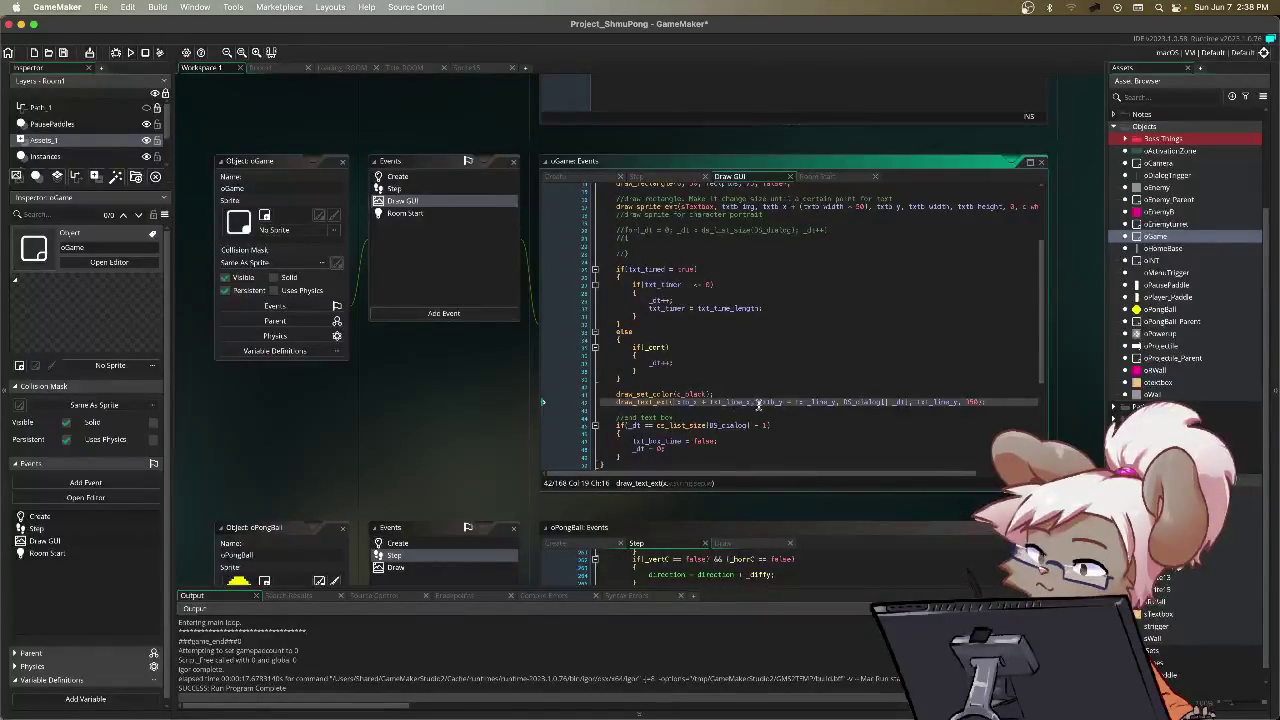
click(660, 402)
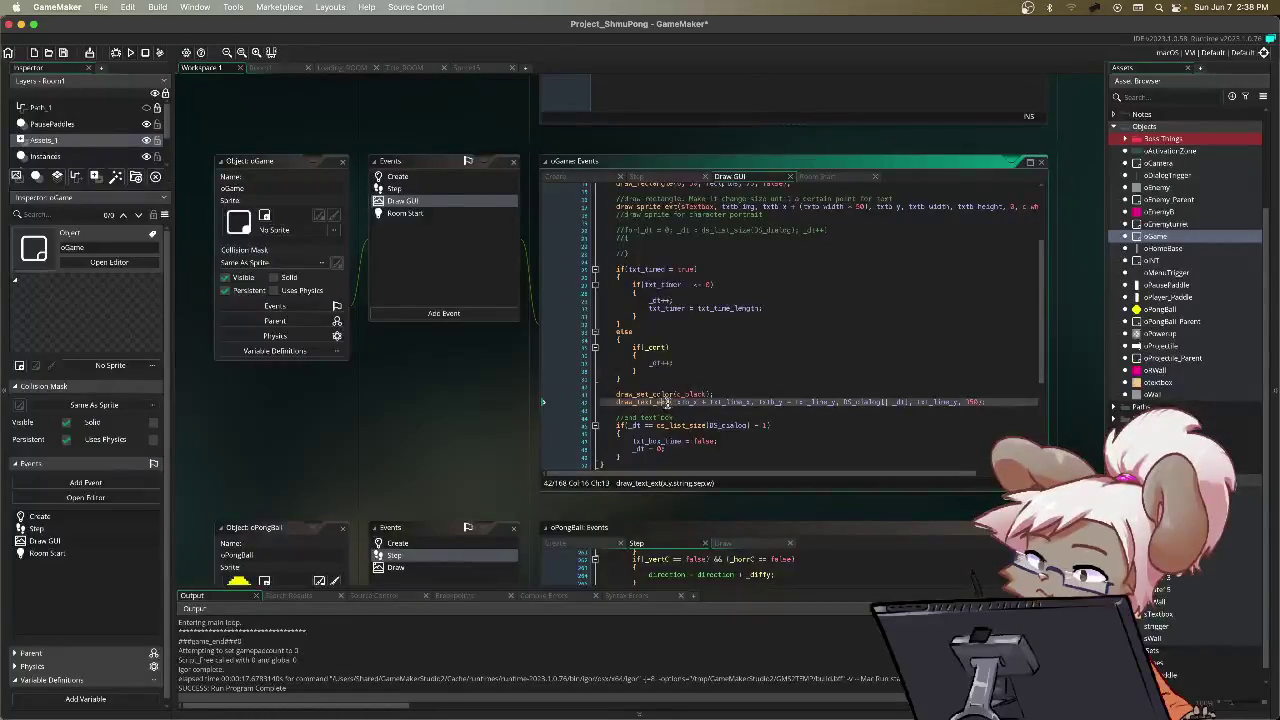
click(677, 402)
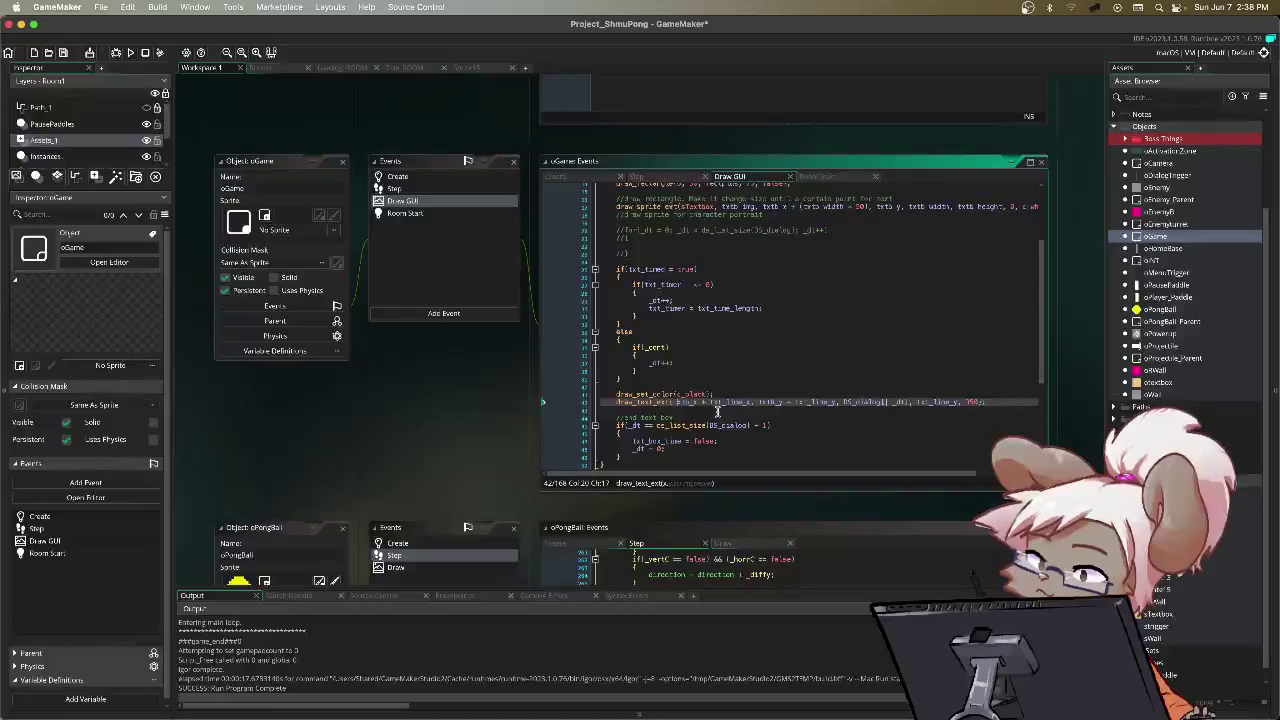
click(792, 401)
click(842, 401)
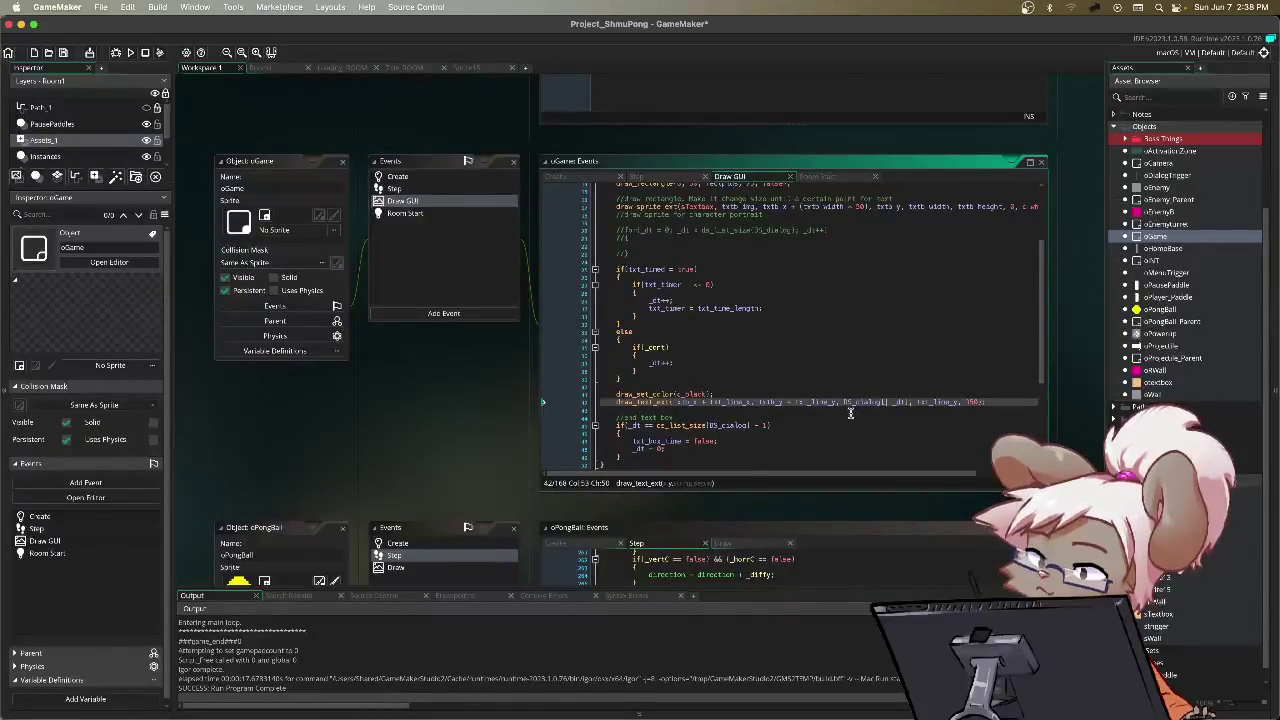
click(886, 401)
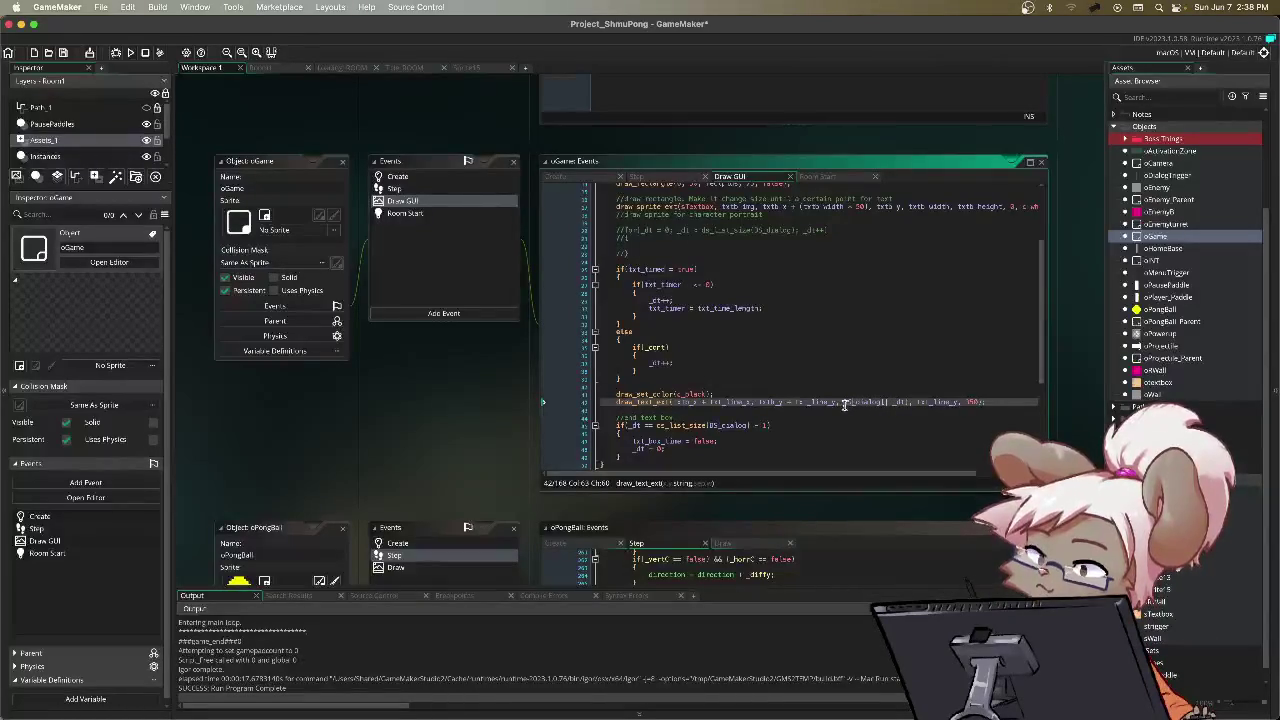
mouse_move(858, 402)
mouse_down()
mouse_move(906, 402)
mouse_move(845, 404)
mouse_up()
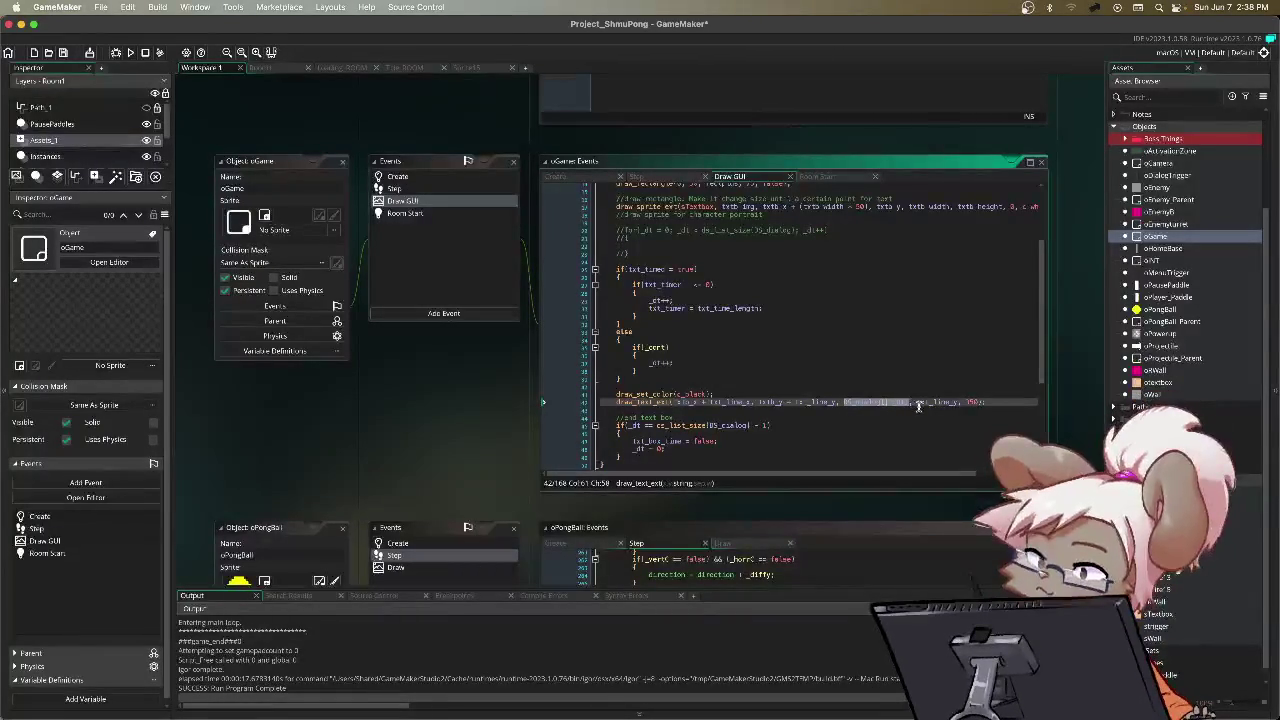
drag(916, 402, 957, 404)
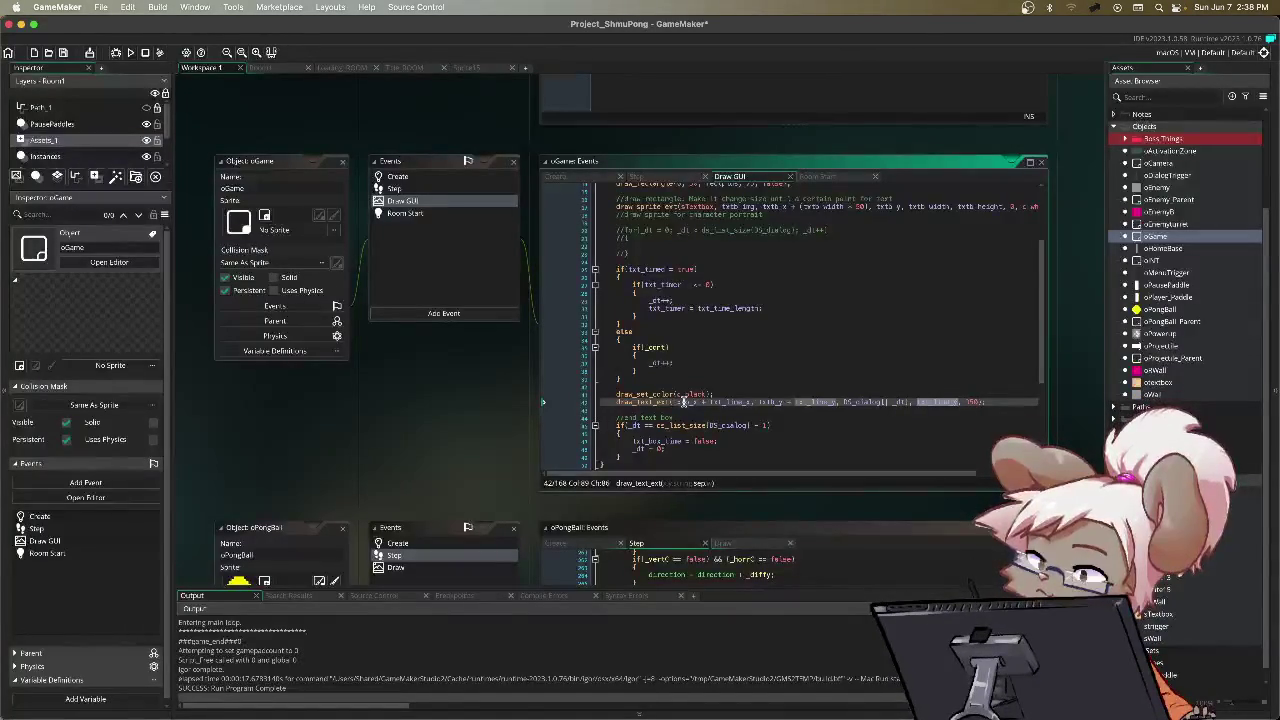
click(683, 401)
click(766, 401)
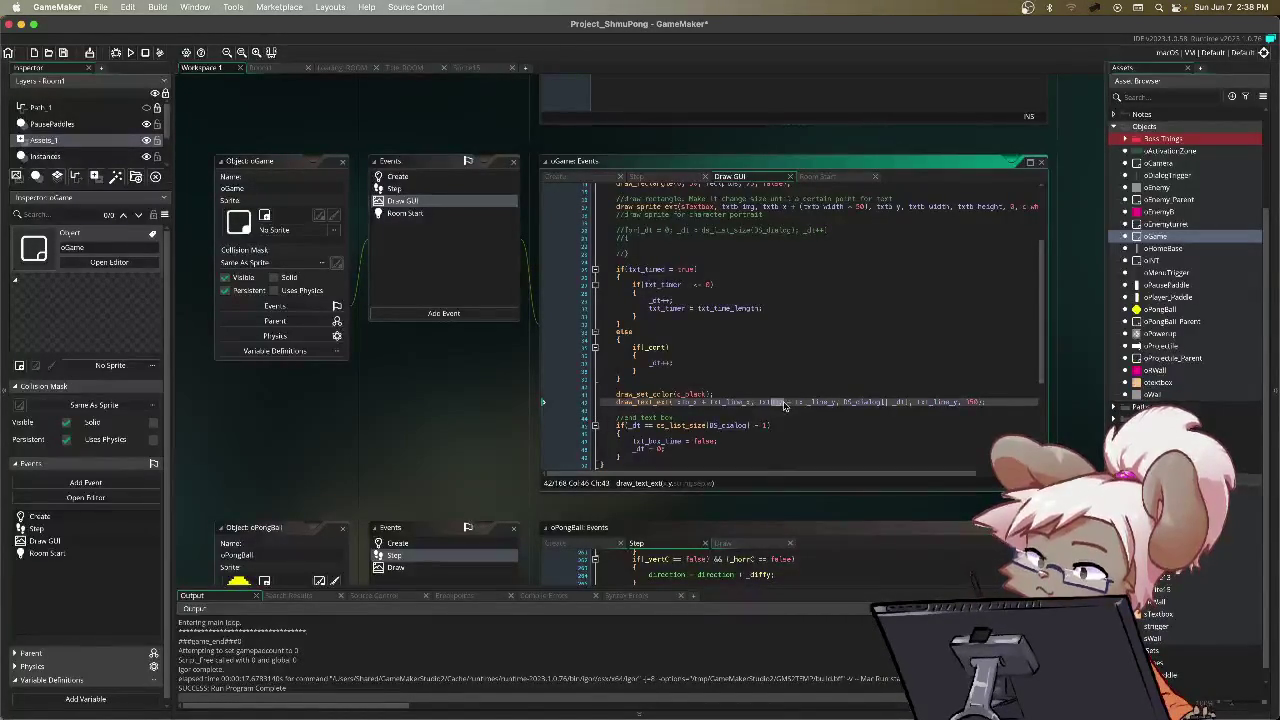
click(751, 401)
drag(751, 401, 712, 406)
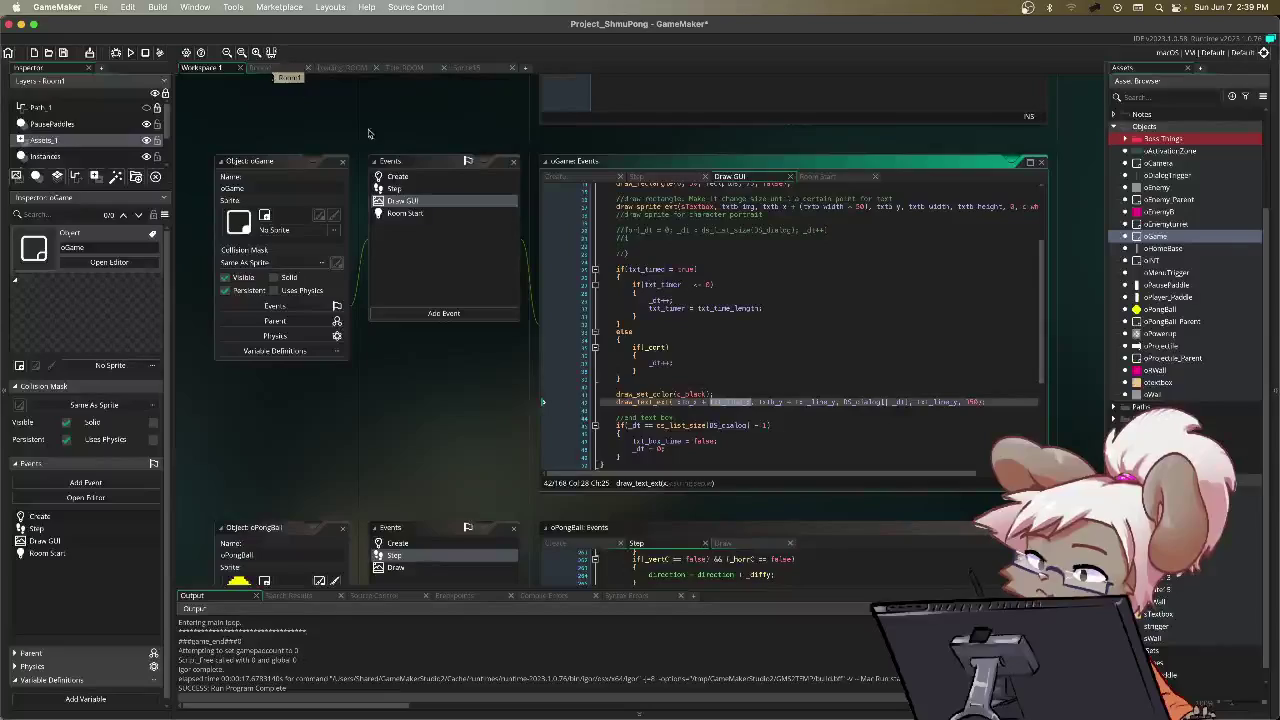
click(1156, 615)
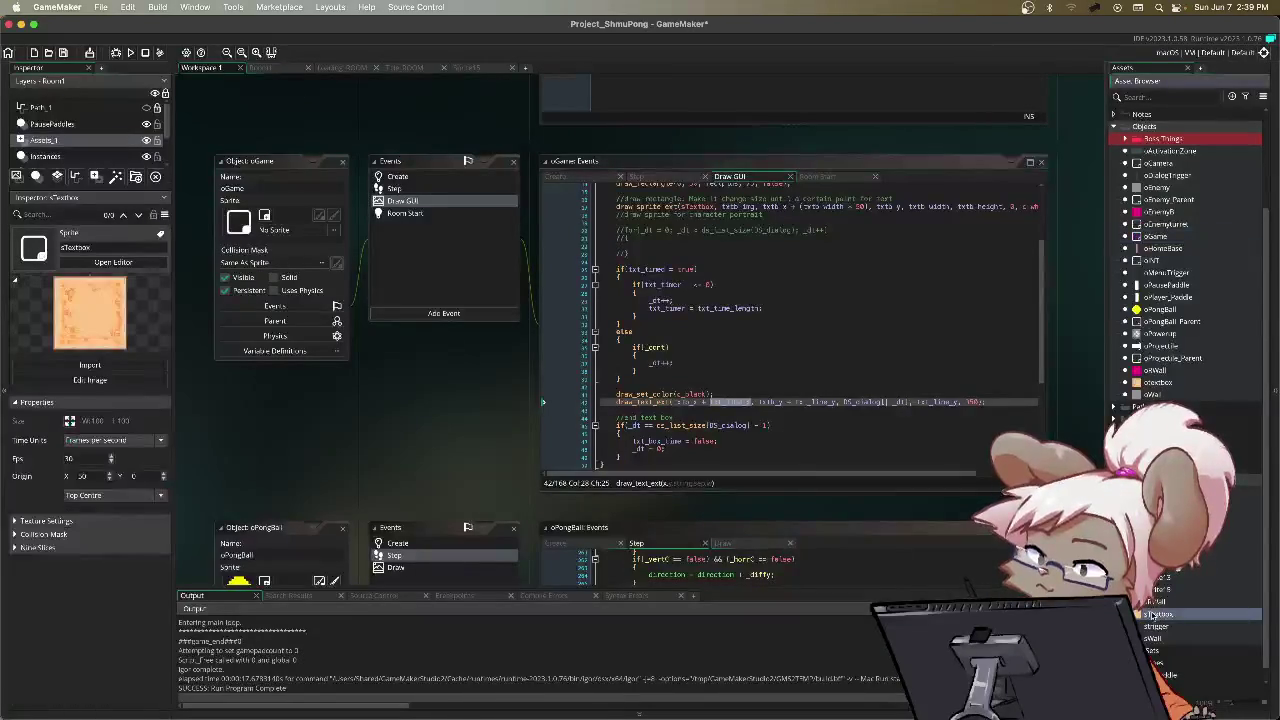
Step: In Room1, shift both textboxes right, then nudge the wide one 32 px and back
click(260, 67)
drag(537, 409, 688, 409)
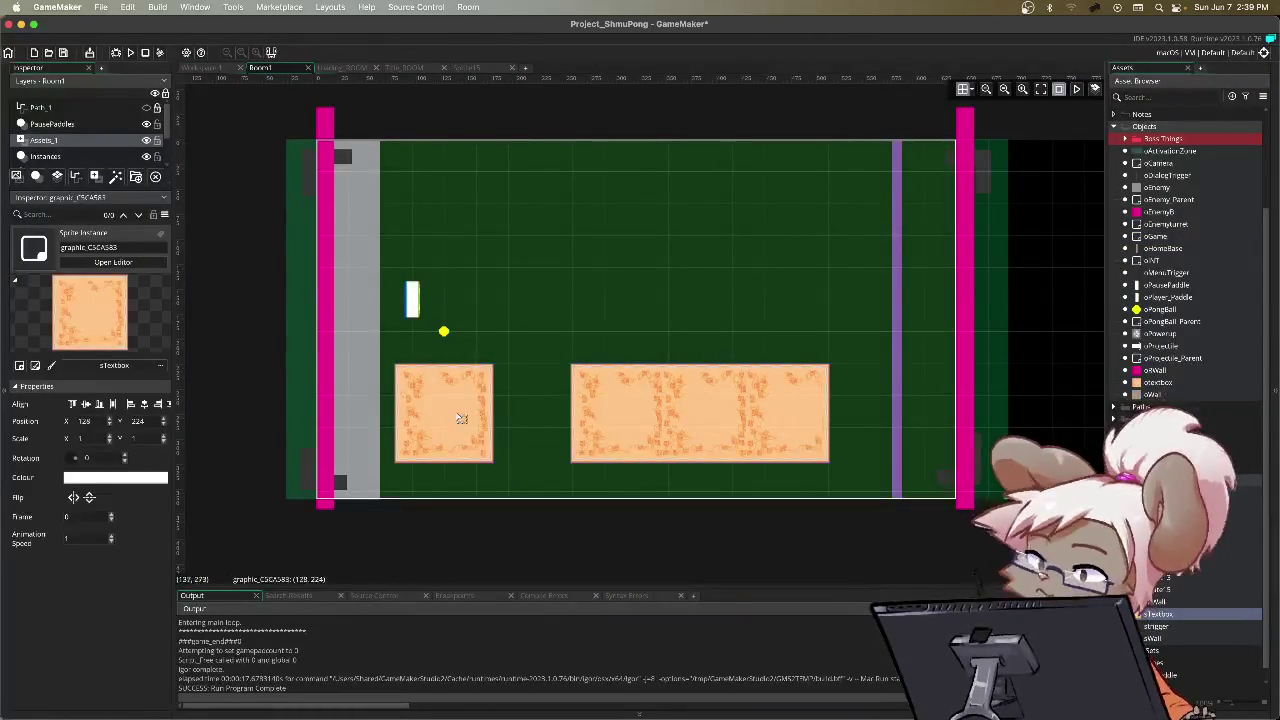
drag(470, 419, 501, 418)
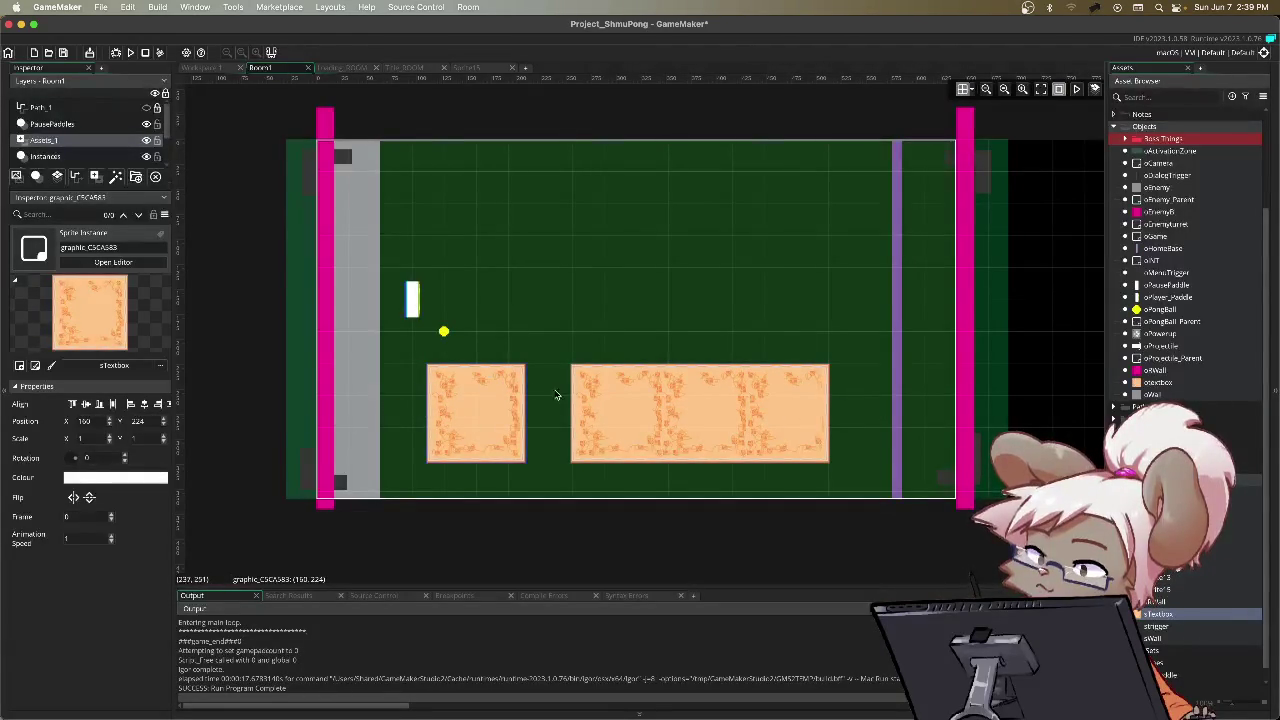
drag(678, 408, 710, 410)
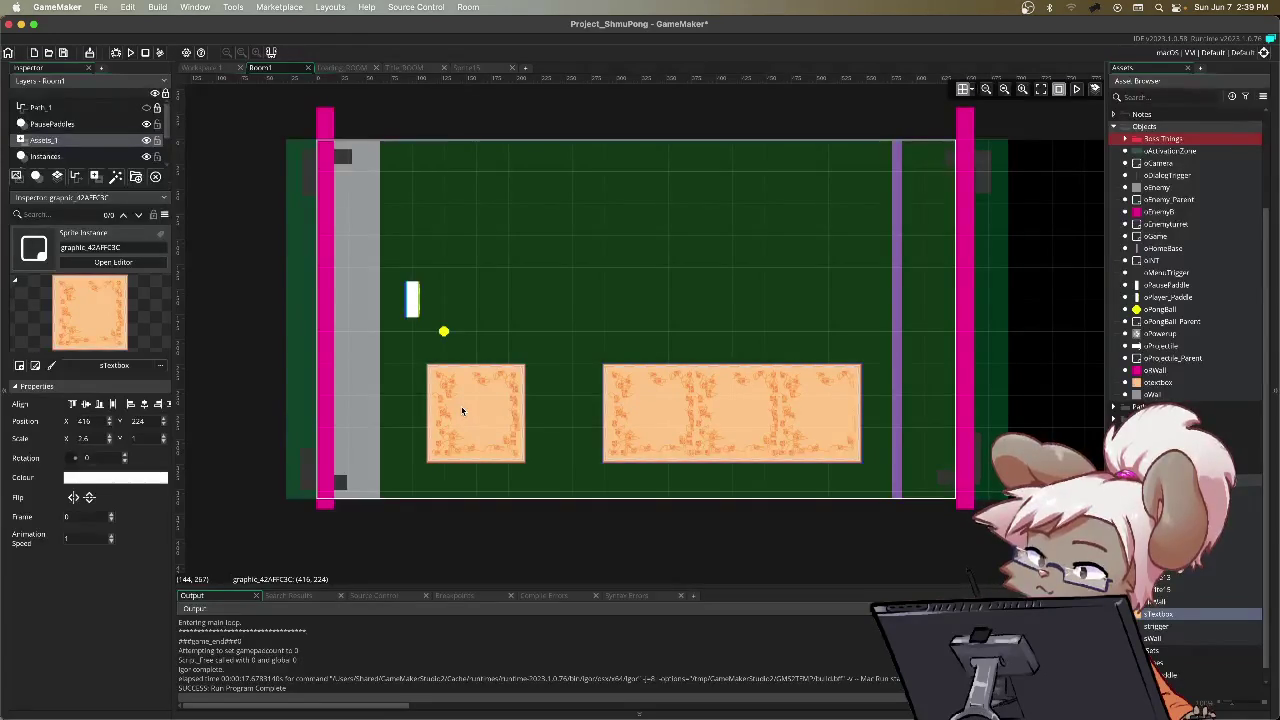
drag(718, 412, 702, 412)
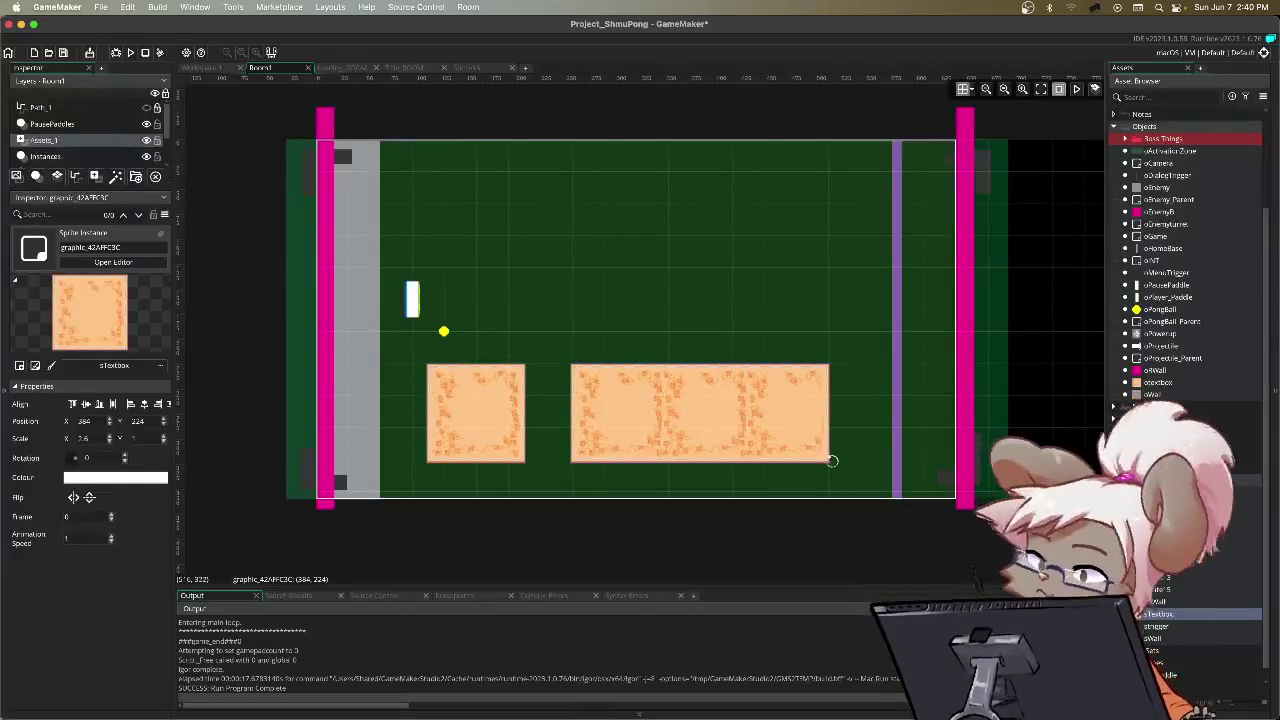
Step: Enlarge the wide textbox, undo it, shrink it back, and return to the code workspace
mouse_move(829, 463)
mouse_down()
mouse_move(846, 509)
mouse_move(975, 530)
mouse_move(917, 551)
mouse_move(1096, 538)
mouse_move(1085, 557)
mouse_up()
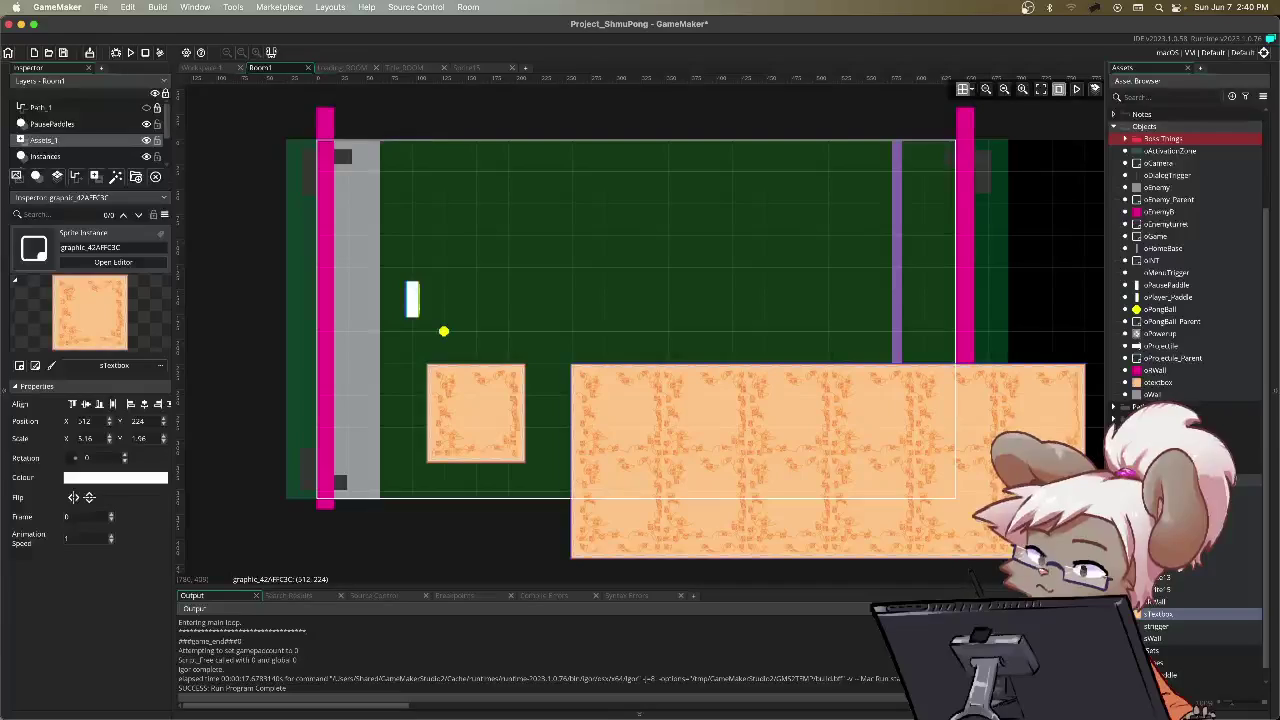
key(ctrl+z)
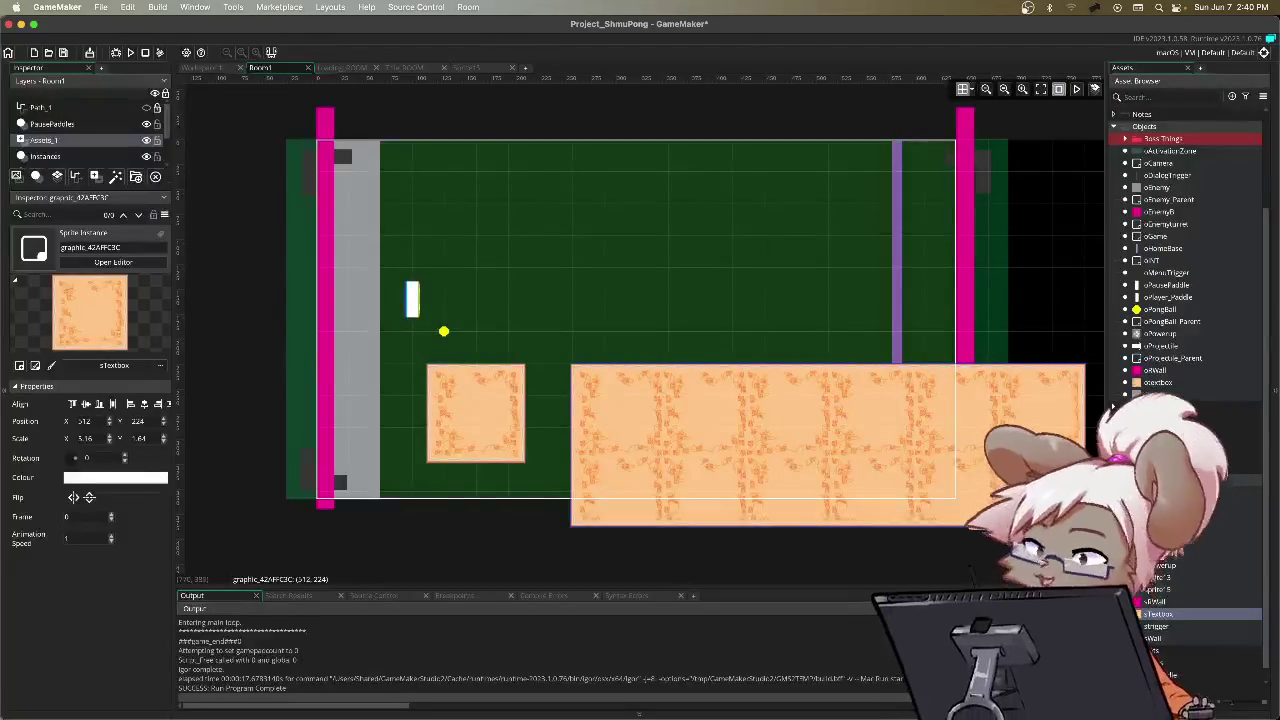
mouse_move(1084, 524)
mouse_down()
mouse_move(943, 463)
mouse_move(862, 462)
mouse_up()
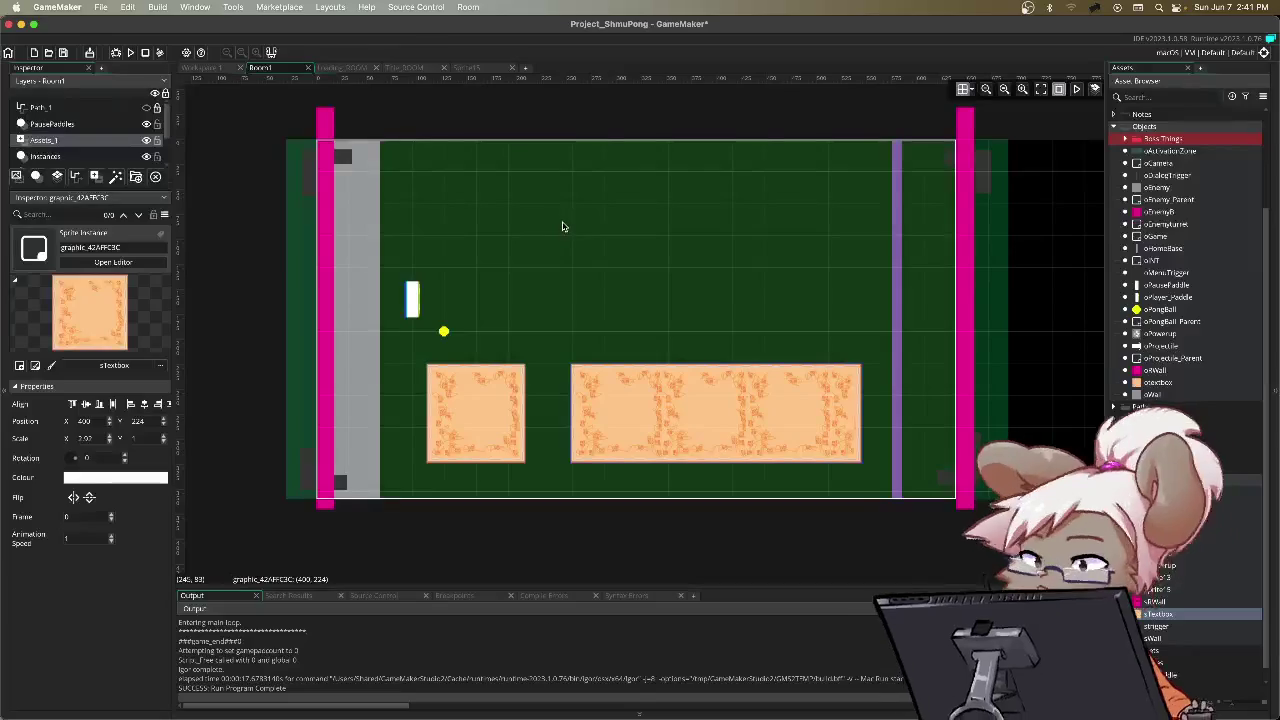
click(221, 67)
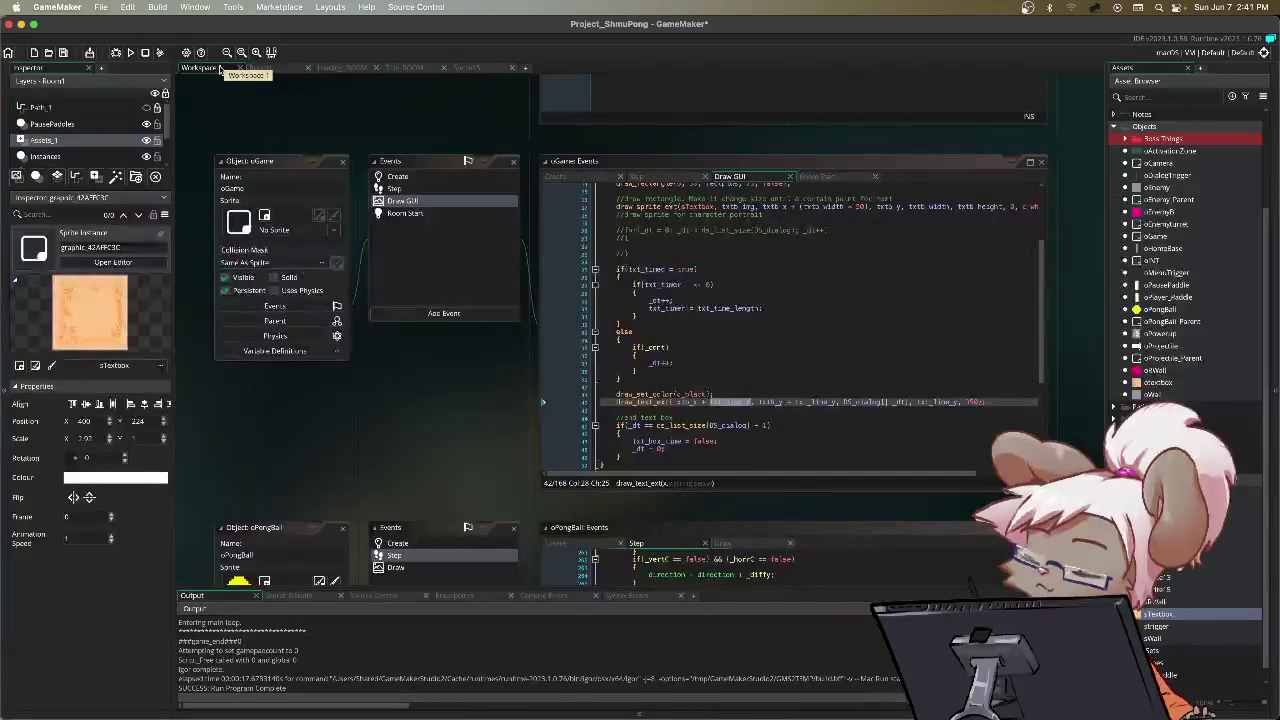
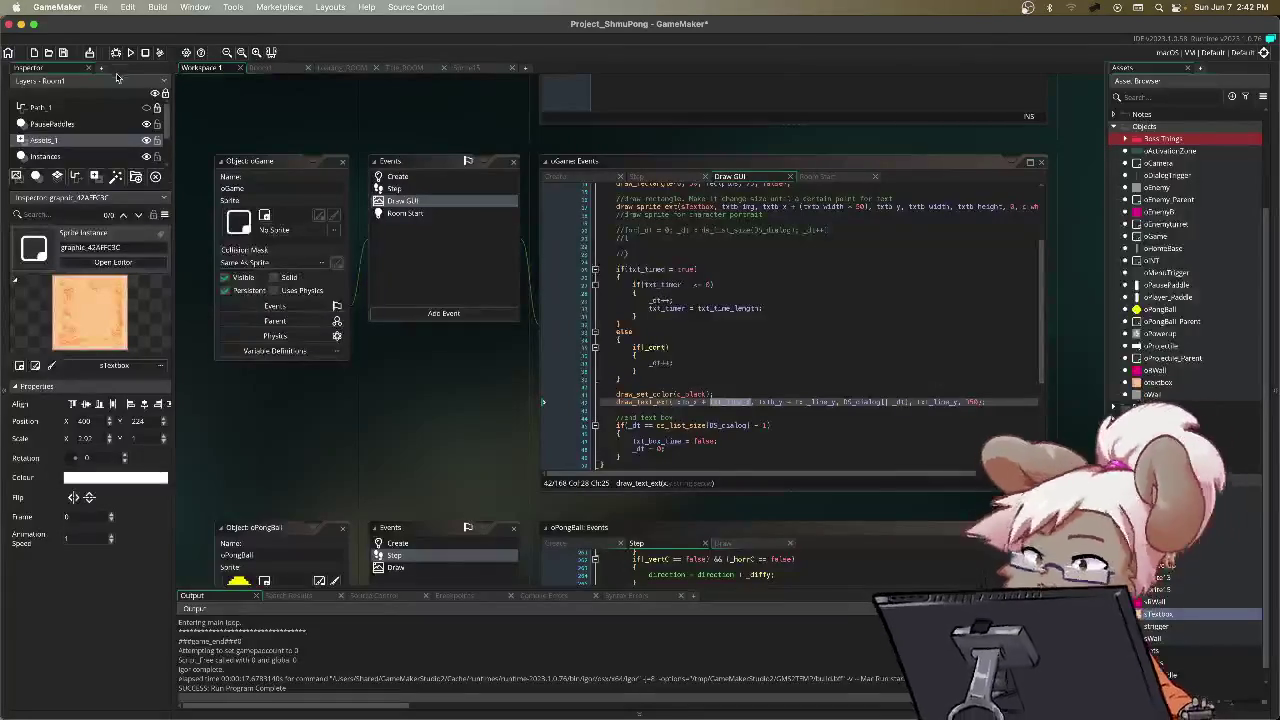
Step: Look over the text box timer code in oGame's Draw GUI event
click(774, 286)
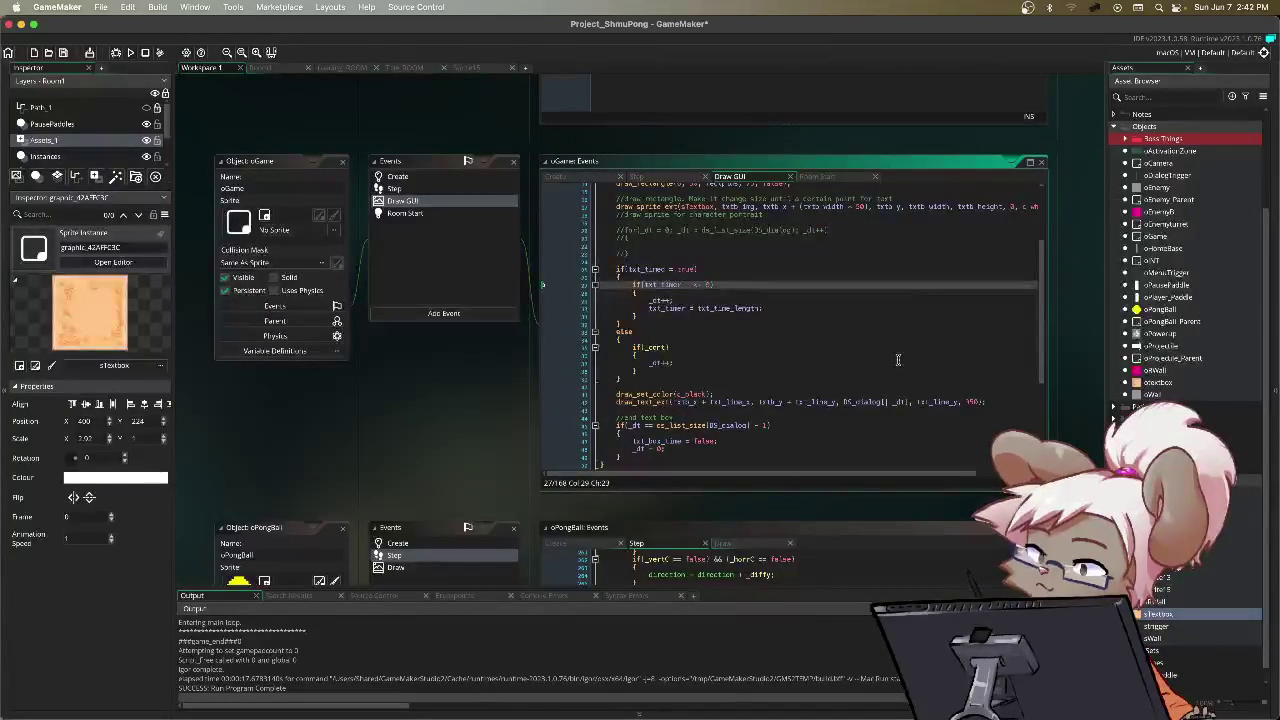
scroll(880, 350, down, 5)
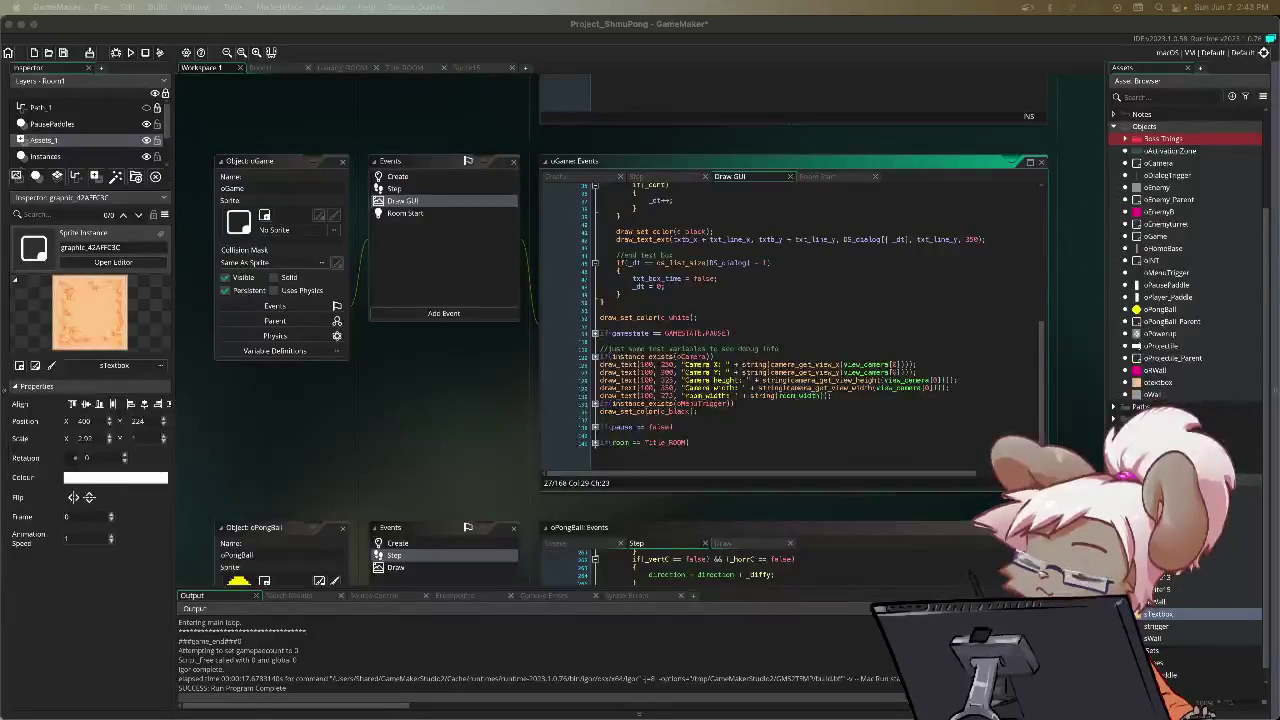
scroll(840, 310, up, 6)
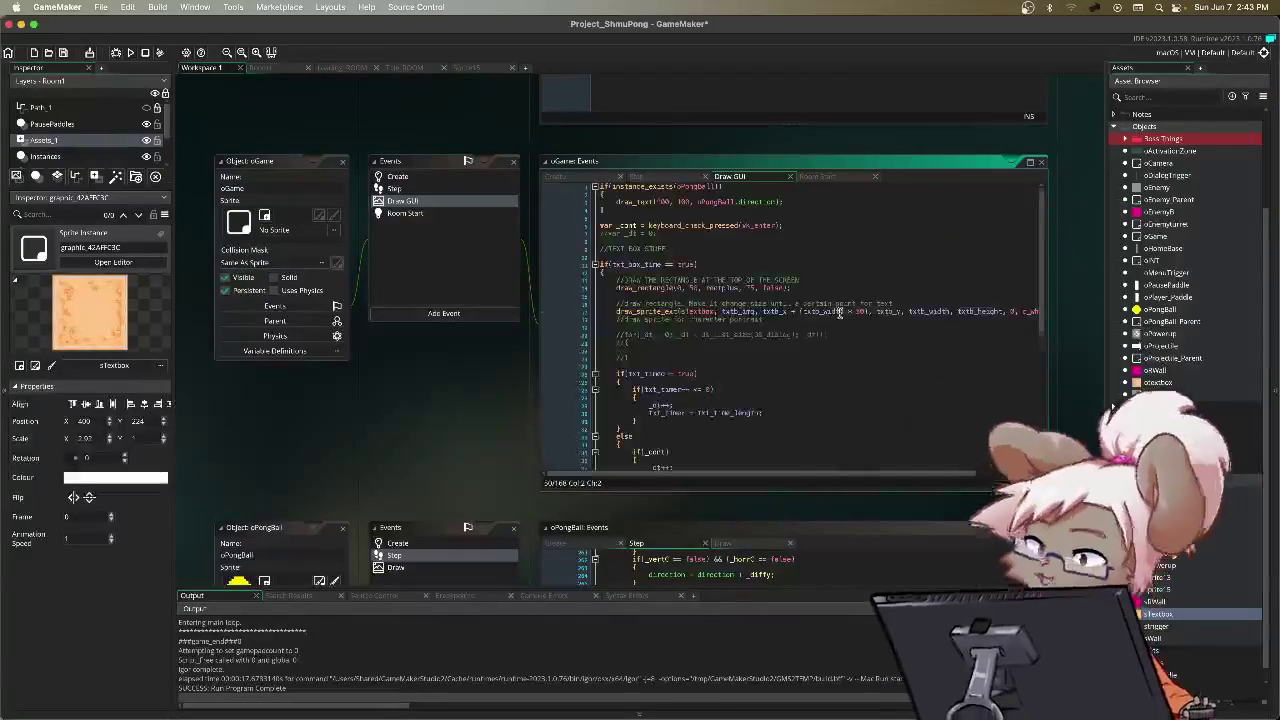
drag(602, 264, 637, 421)
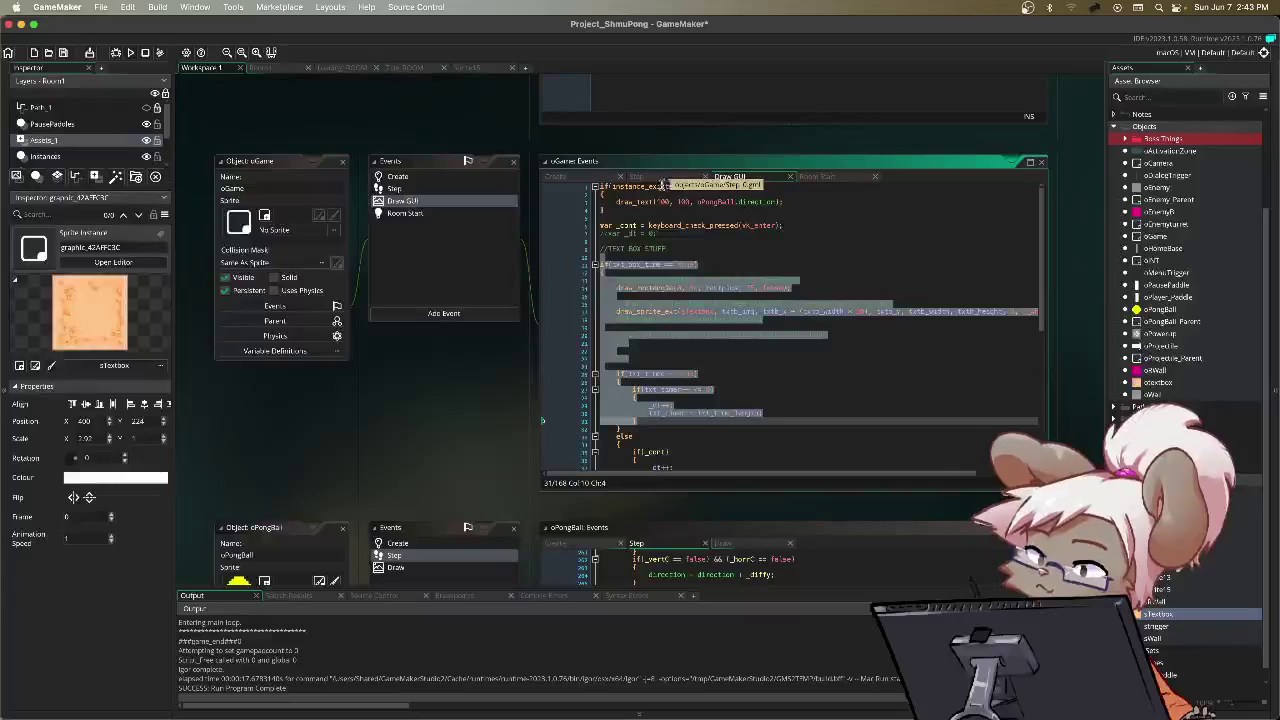
click(724, 294)
scroll(685, 263, down, 3)
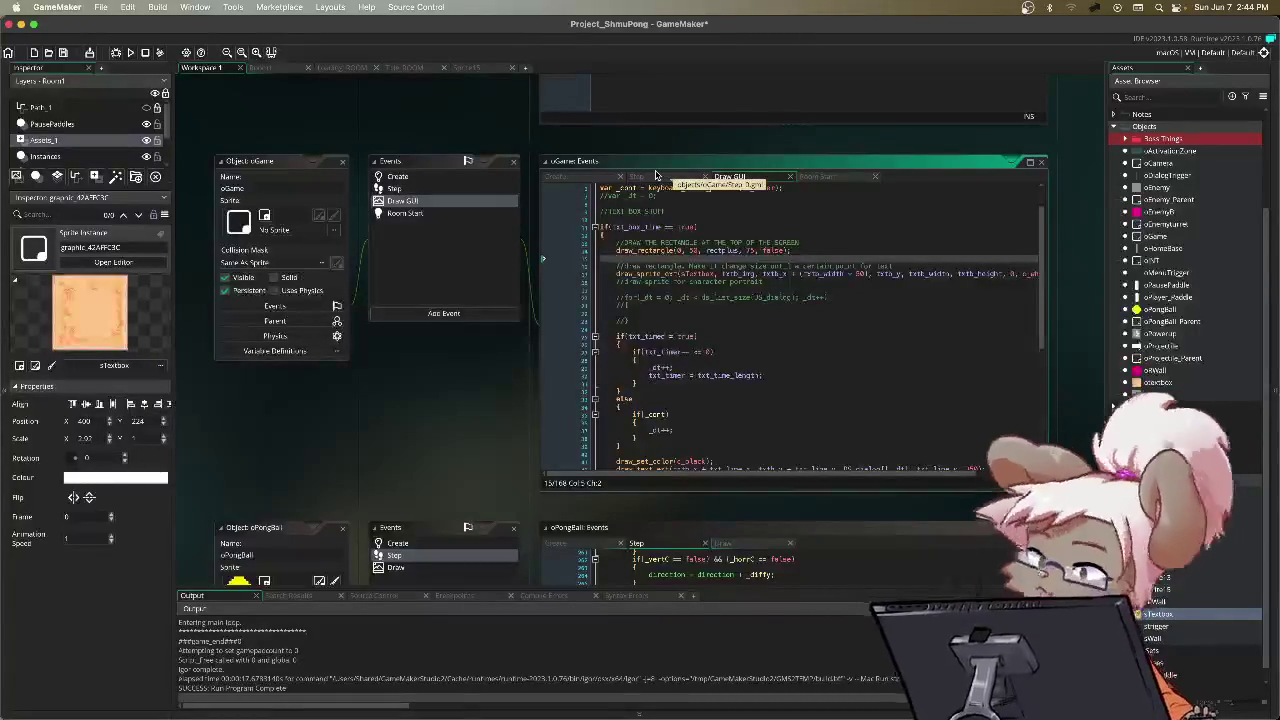
Step: Select the block from the TEXT BOX STUFF comment to its end and cut it
click(604, 213)
scroll(717, 309, up, 1)
scroll(717, 309, down, 3)
scroll(717, 309, up, 5)
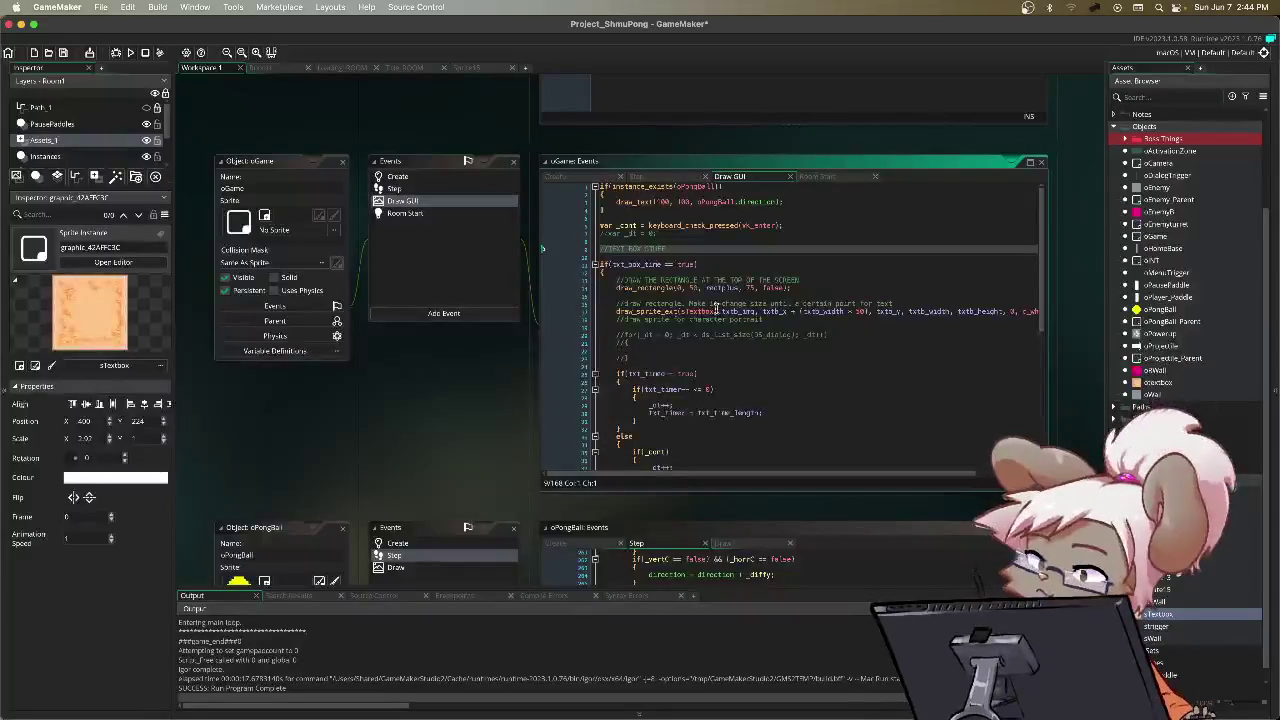
click(604, 226)
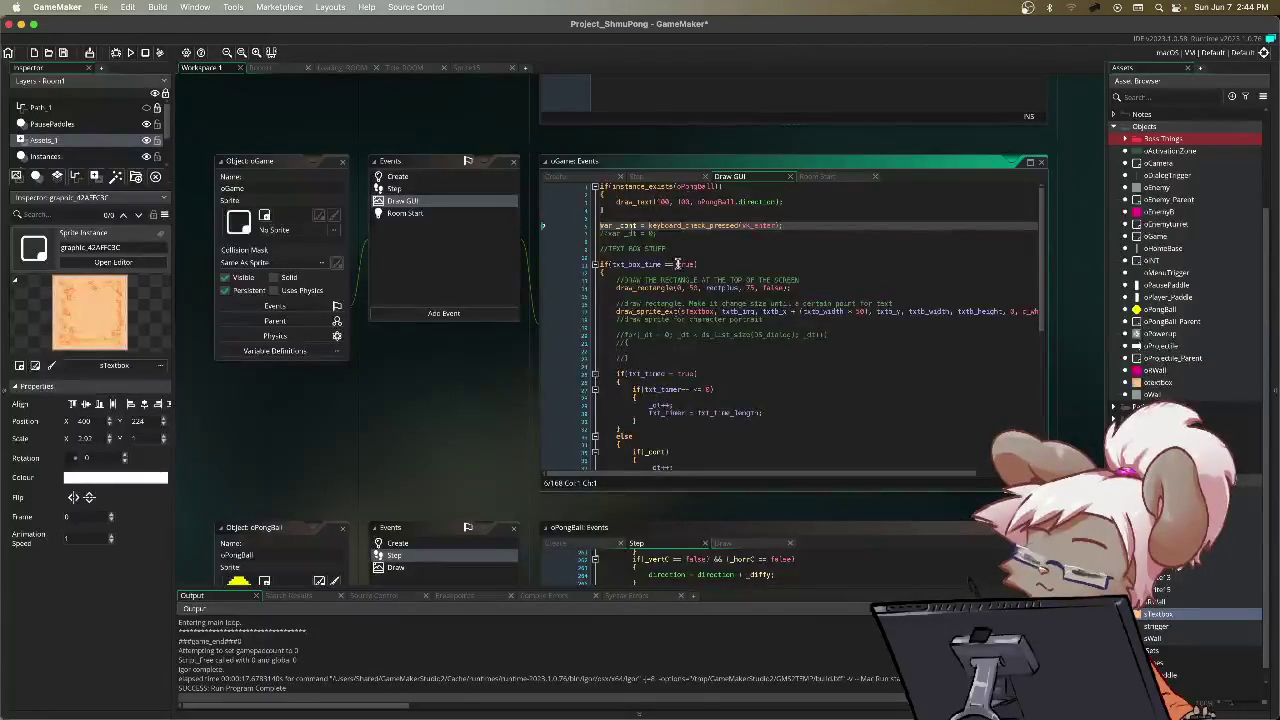
scroll(677, 298, down, 5)
scroll(677, 298, down, 3)
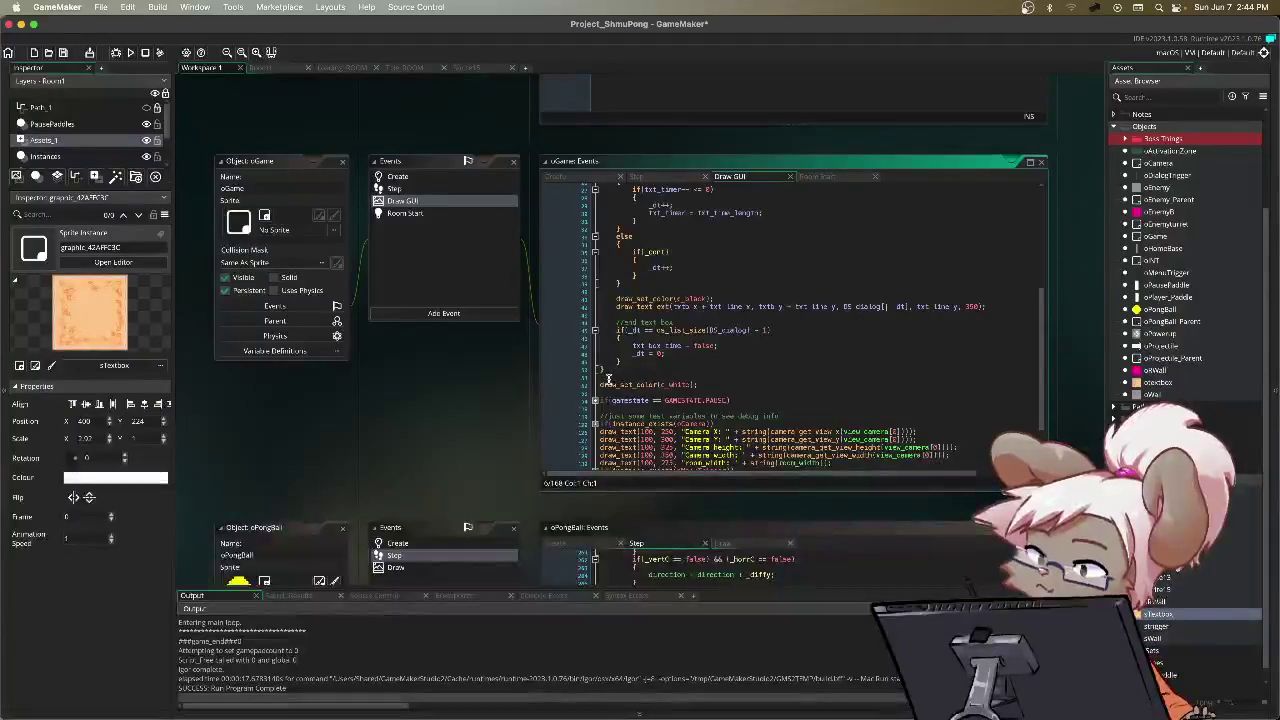
shift+click(605, 378)
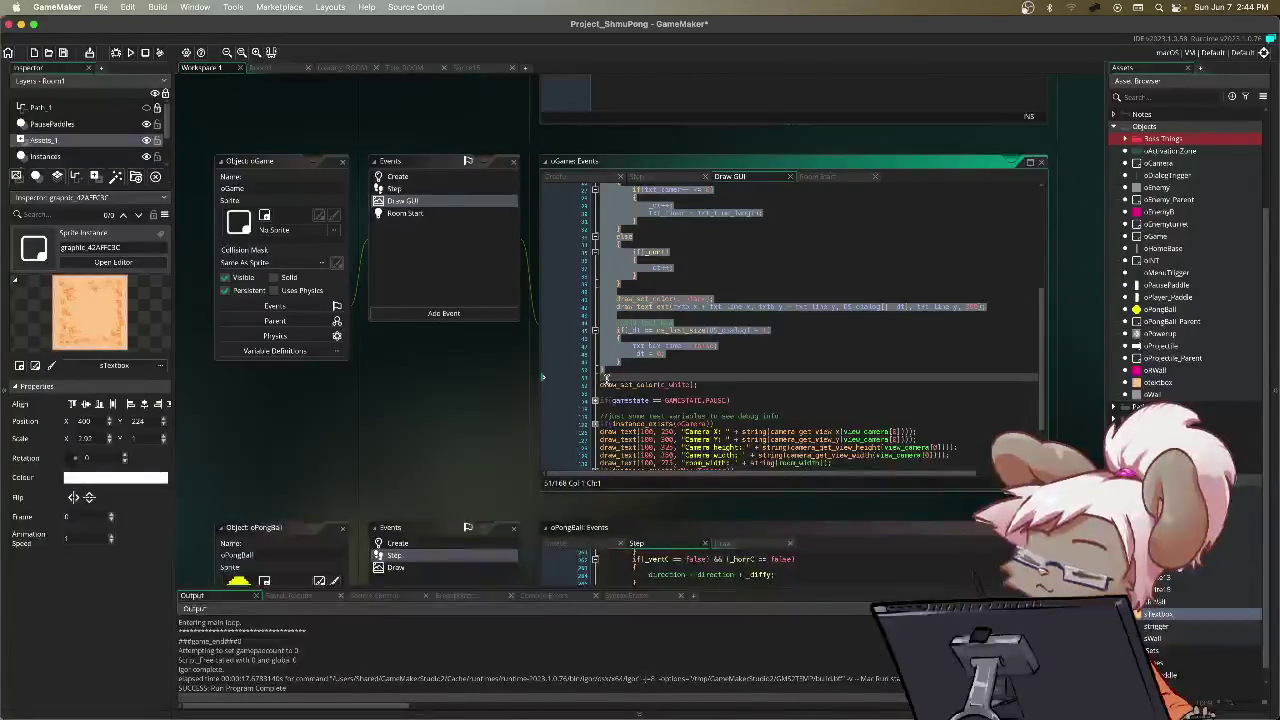
key(BackSpace)
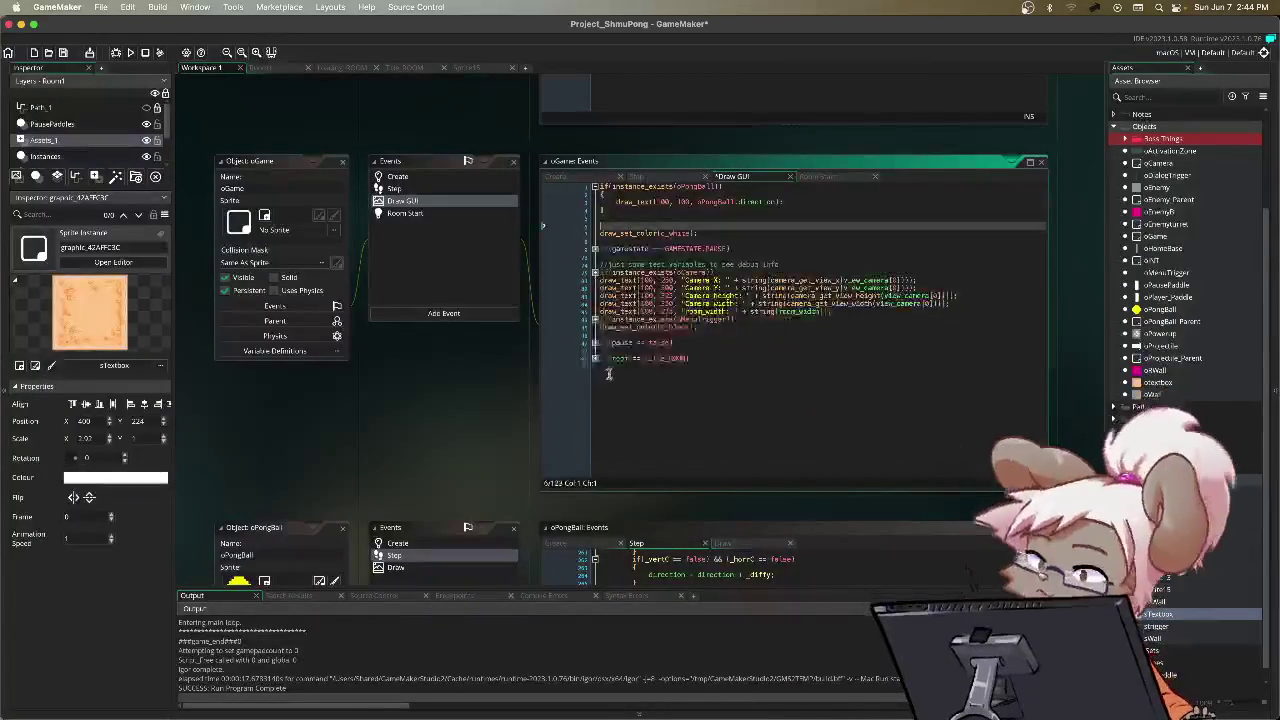
click(440, 313)
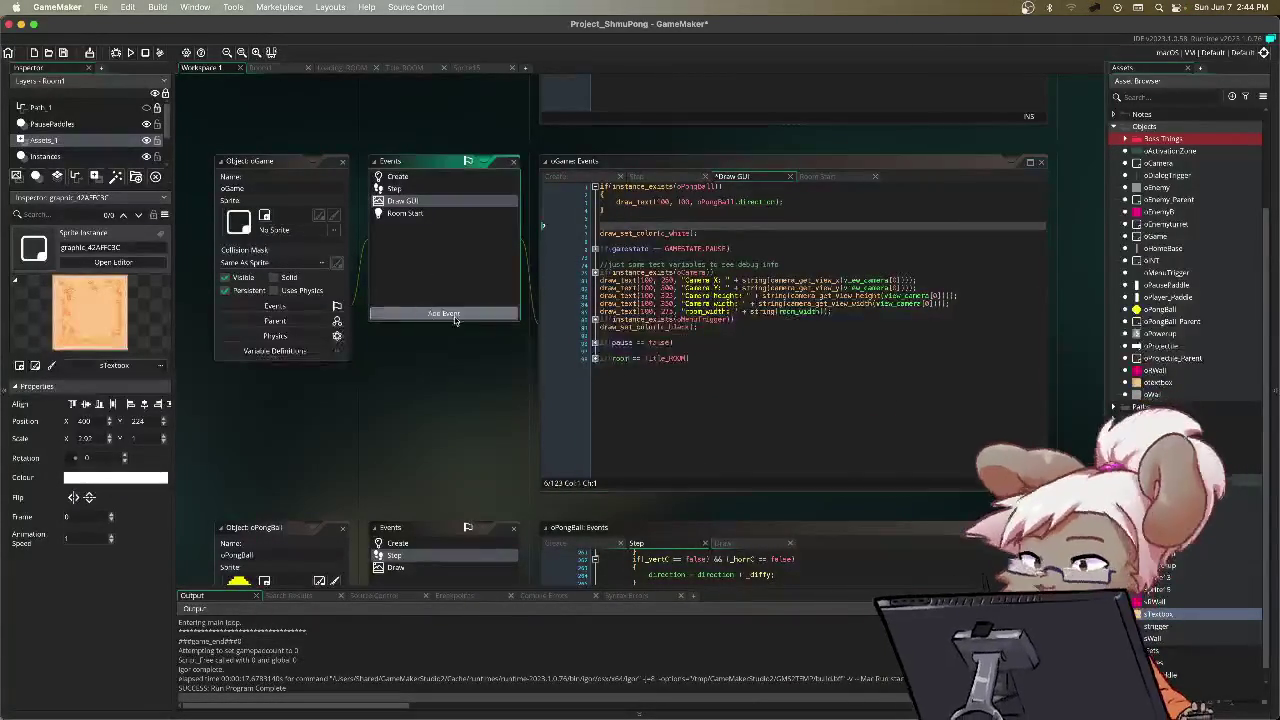
Step: Add a Draw event to oGame, paste the text box code into it, and run the game
mouse_move(445, 379)
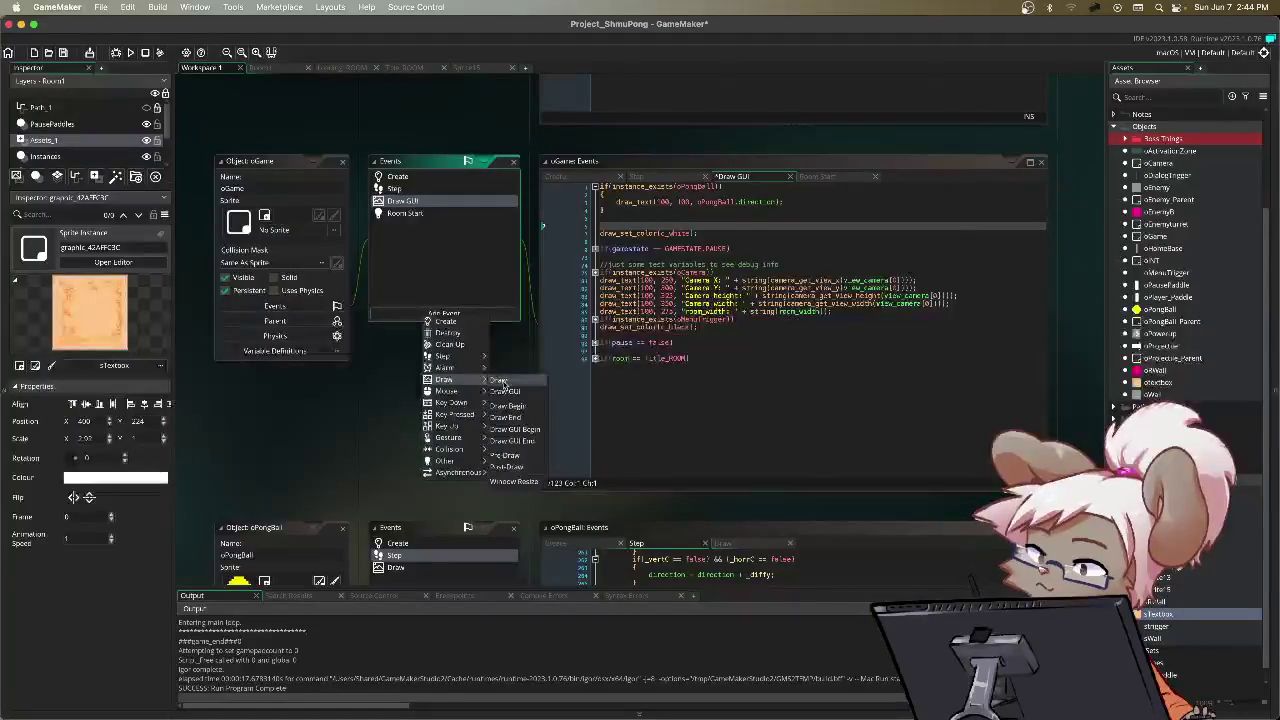
click(510, 382)
click(712, 486)
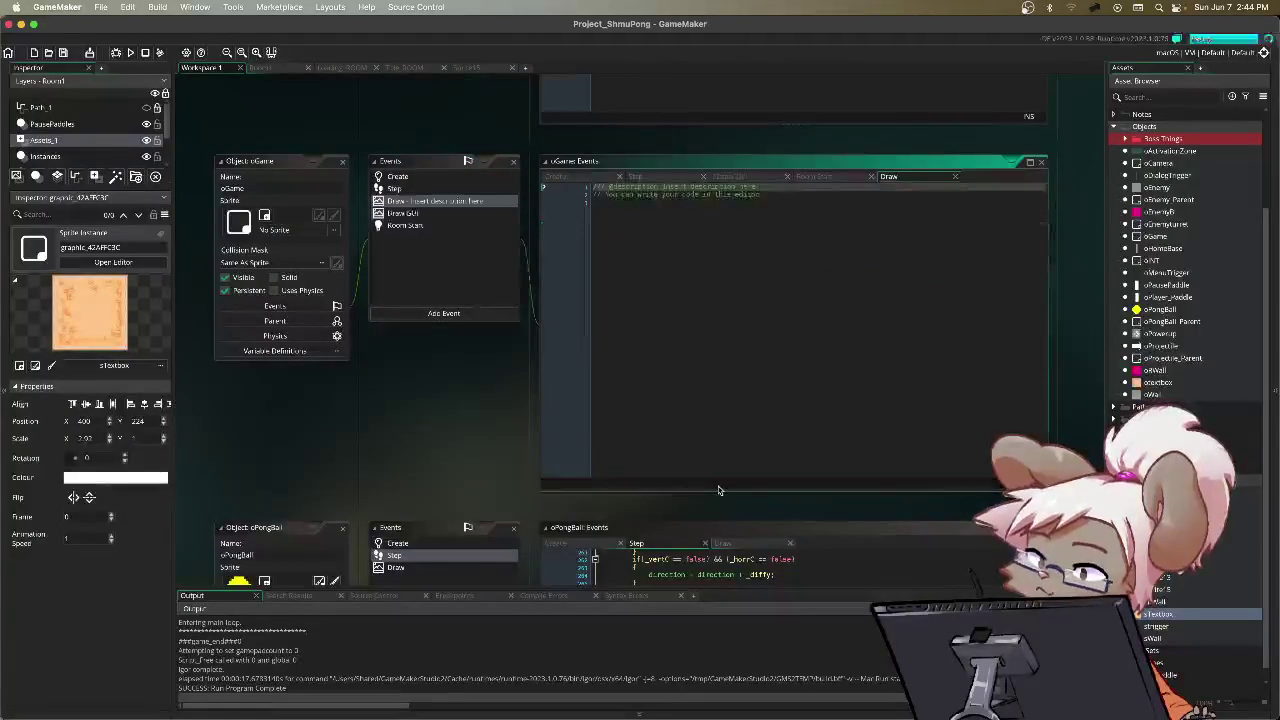
key(super+v)
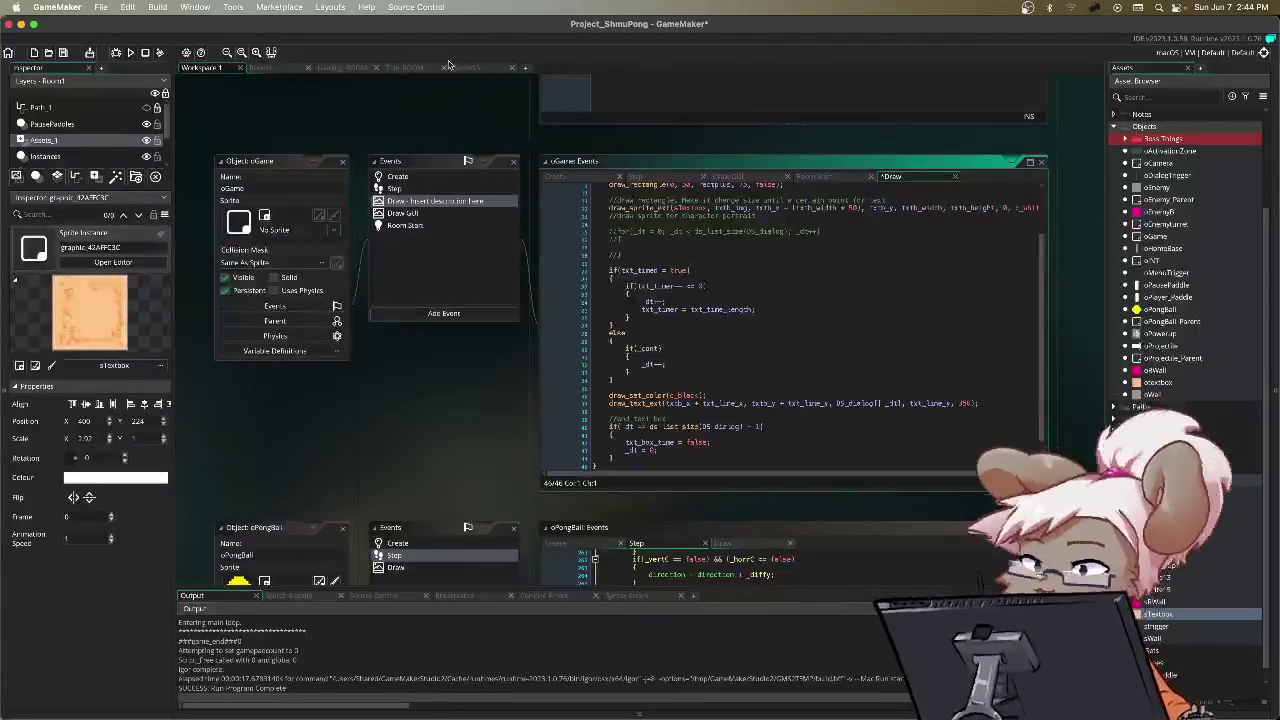
scroll(661, 296, up, 2)
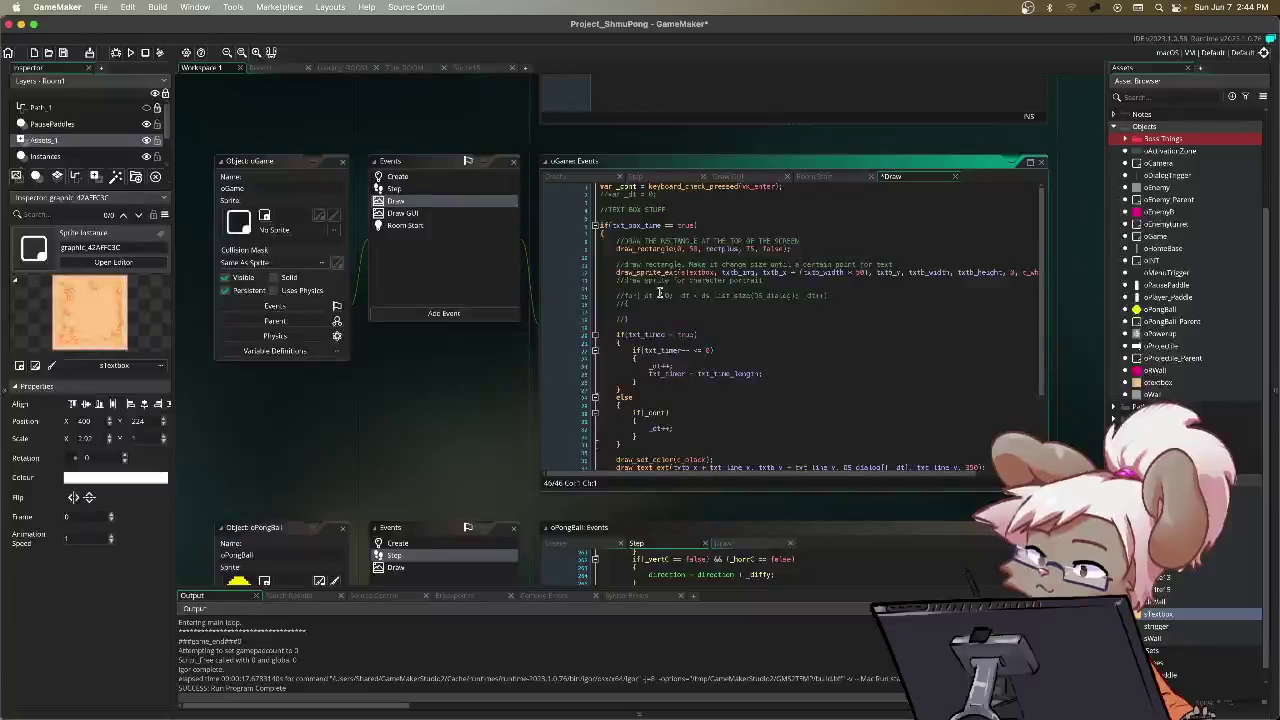
key(F5)
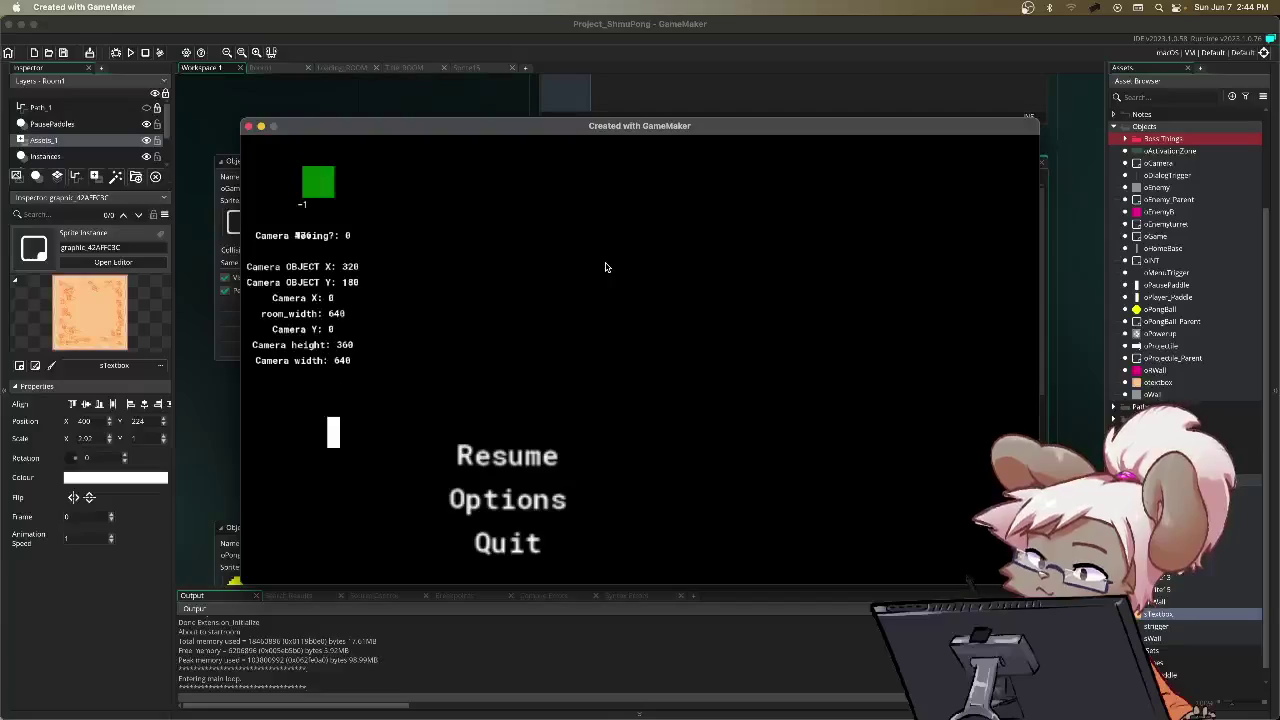
Step: Resume play briefly, then pause and choose Quit to return to the editor
key(Return)
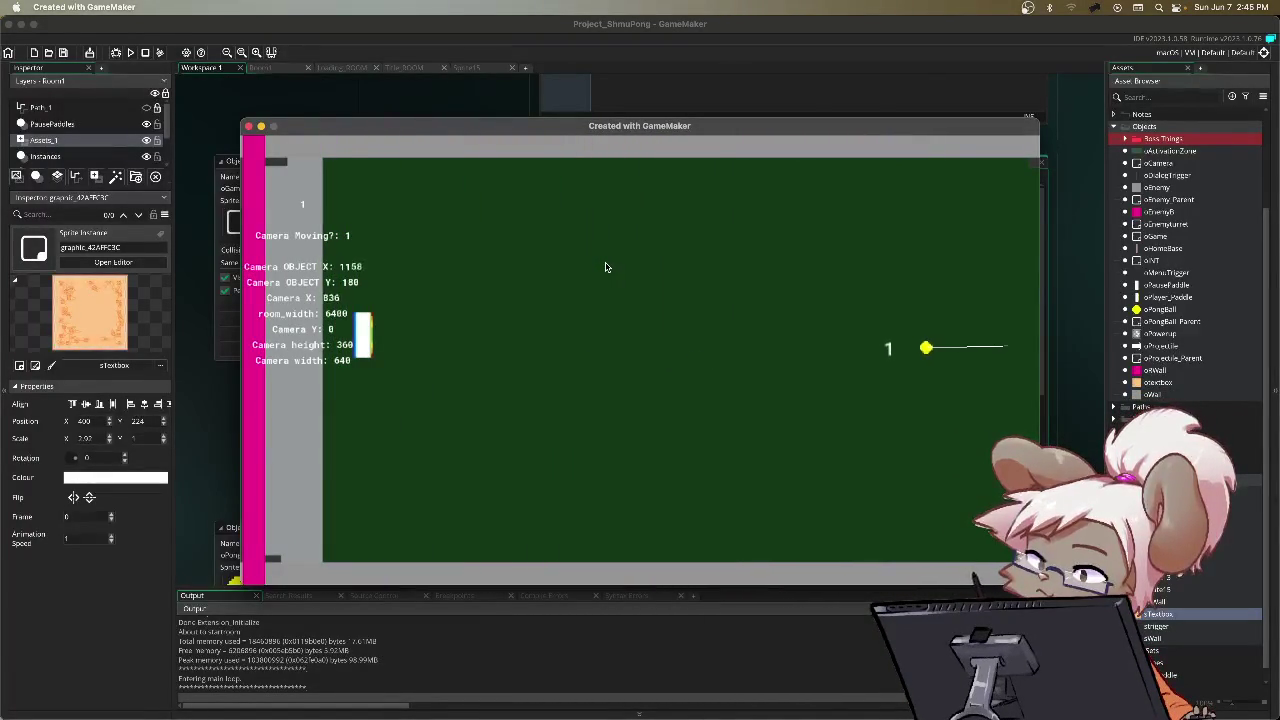
key(Escape)
key(Down)
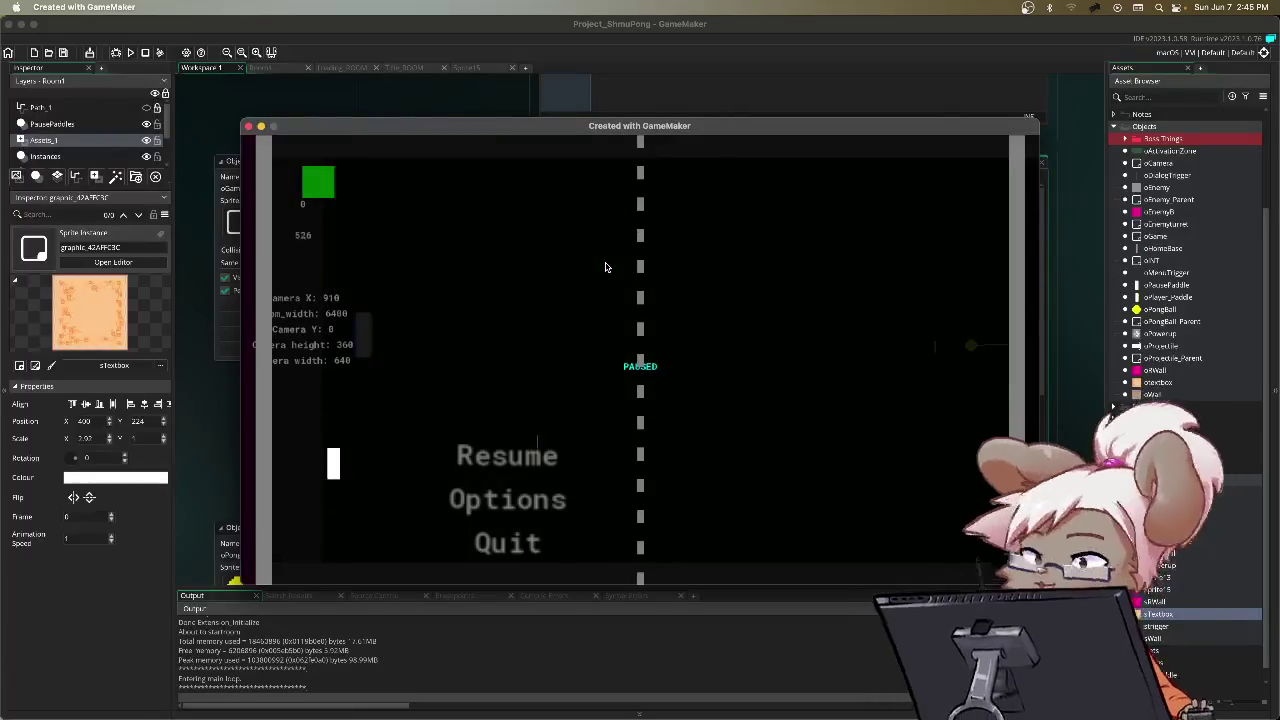
key(Return)
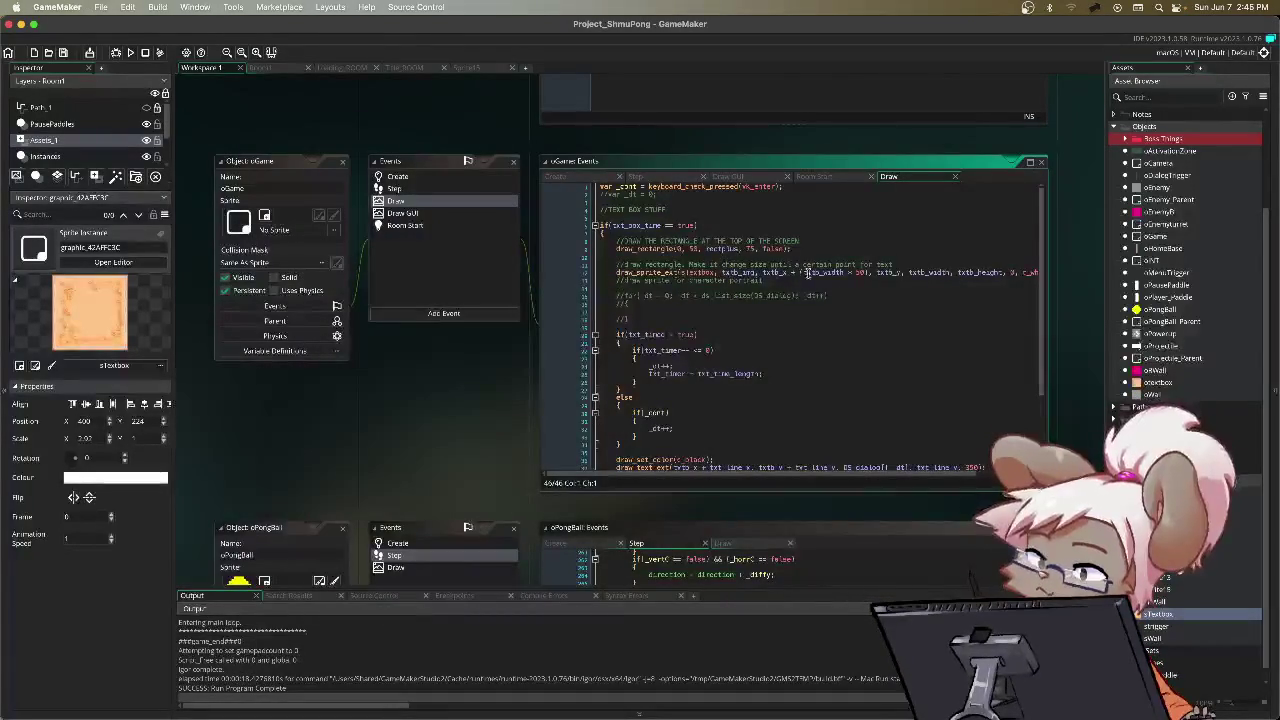
Step: Drop the width offset from draw_sprite_ext, then set txtb_x to 256 and txtb_y to 224 in Create
drag(866, 272, 789, 277)
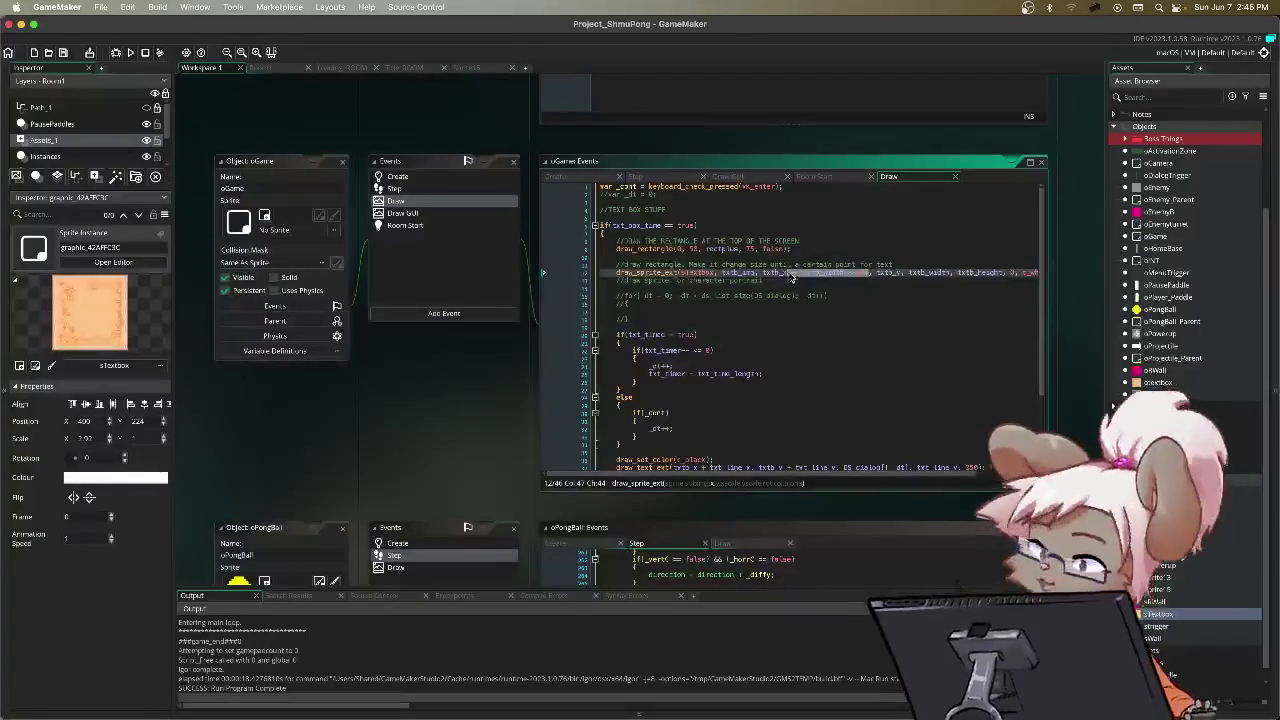
key(BackSpace)
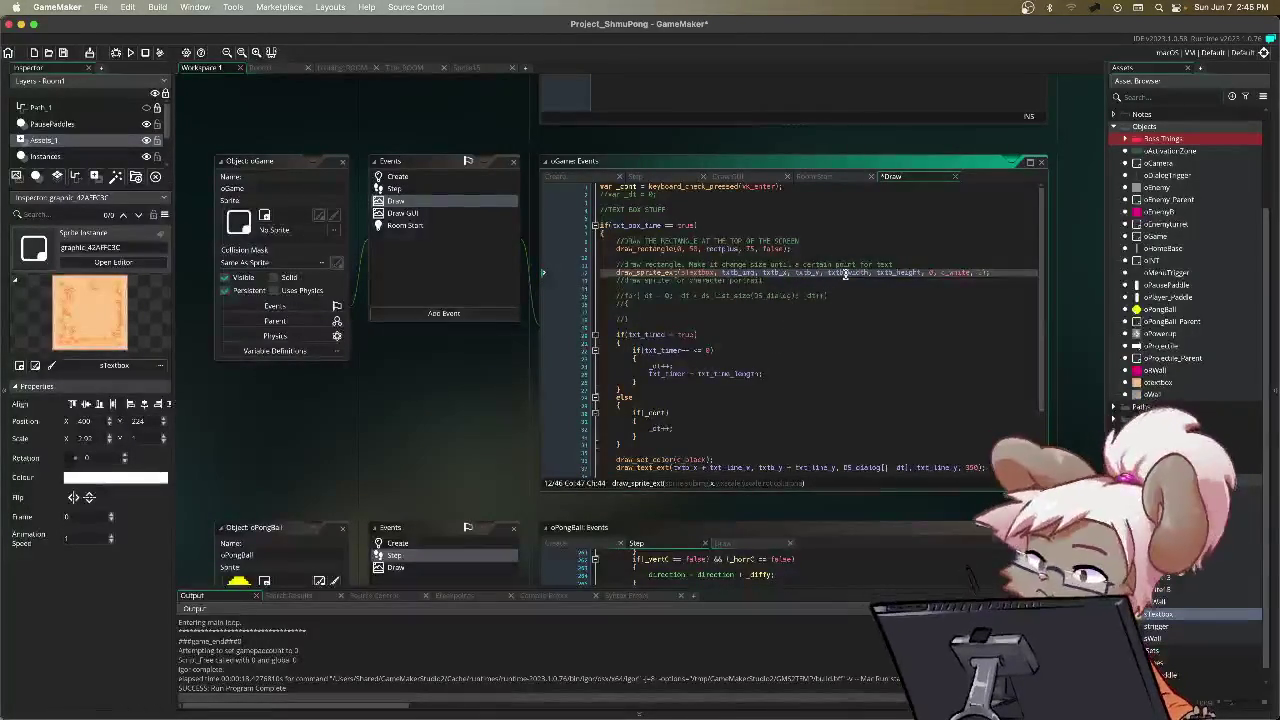
click(593, 181)
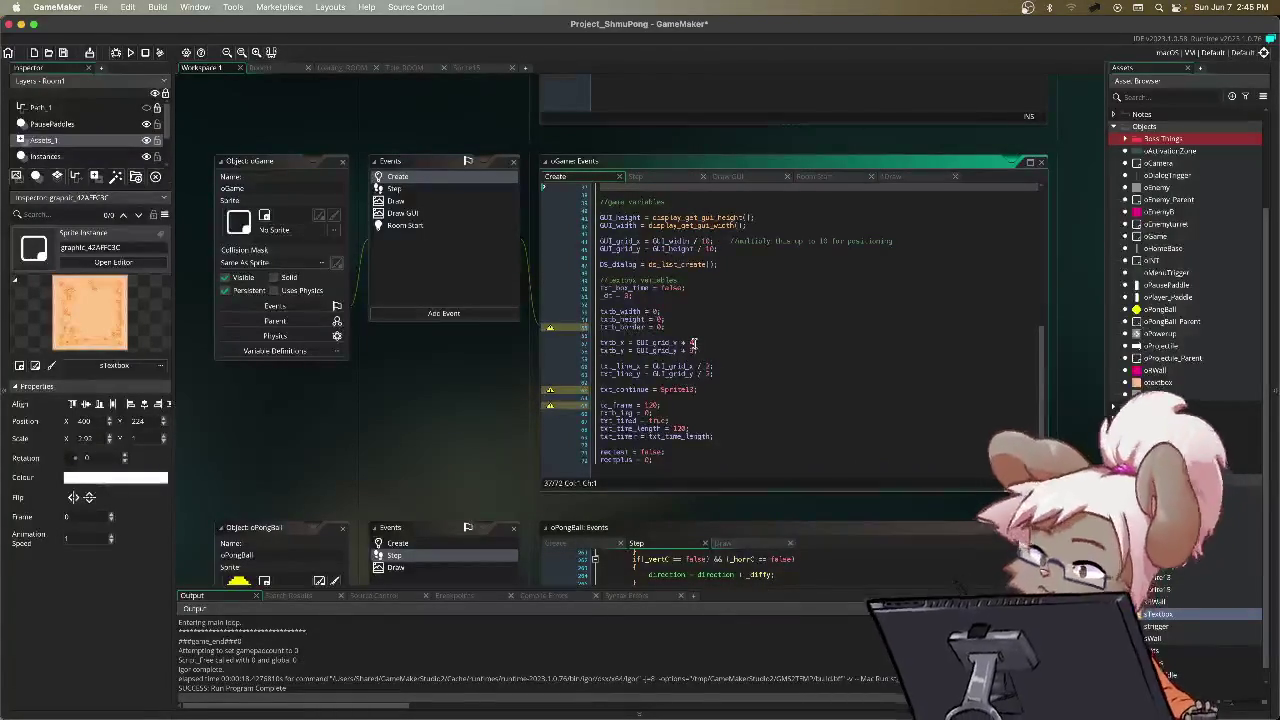
click(690, 343)
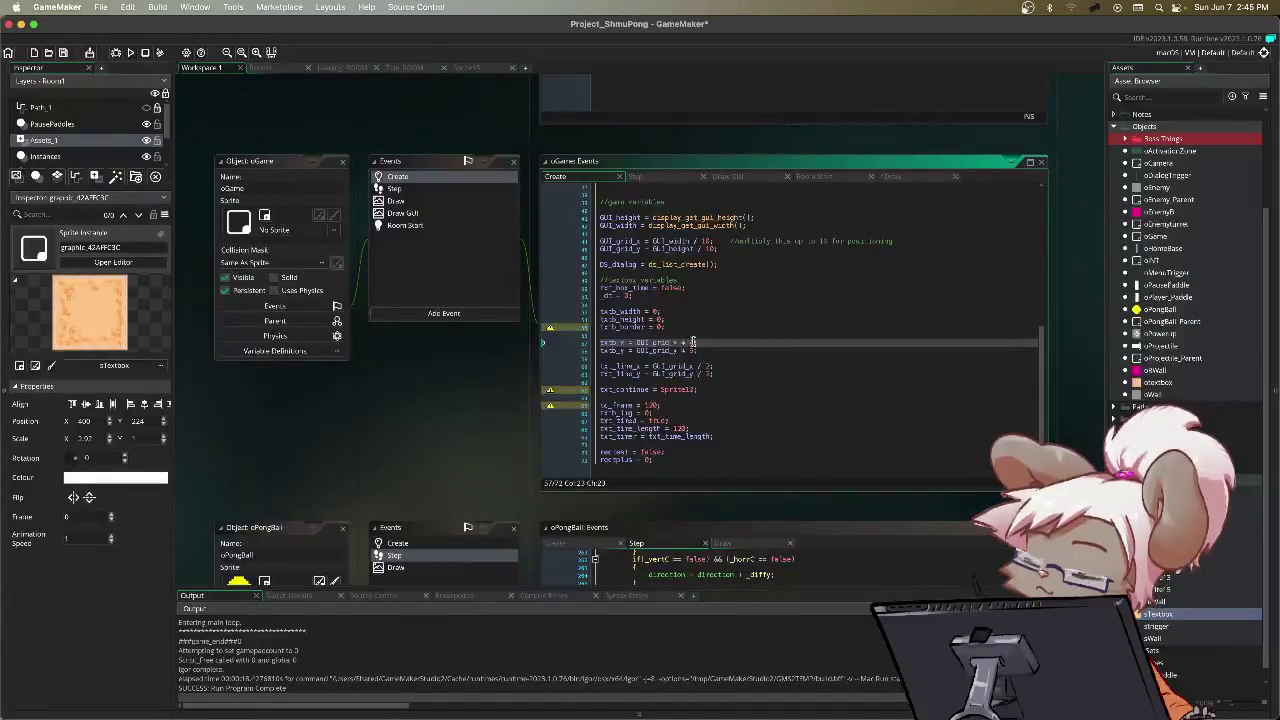
drag(687, 343, 636, 350)
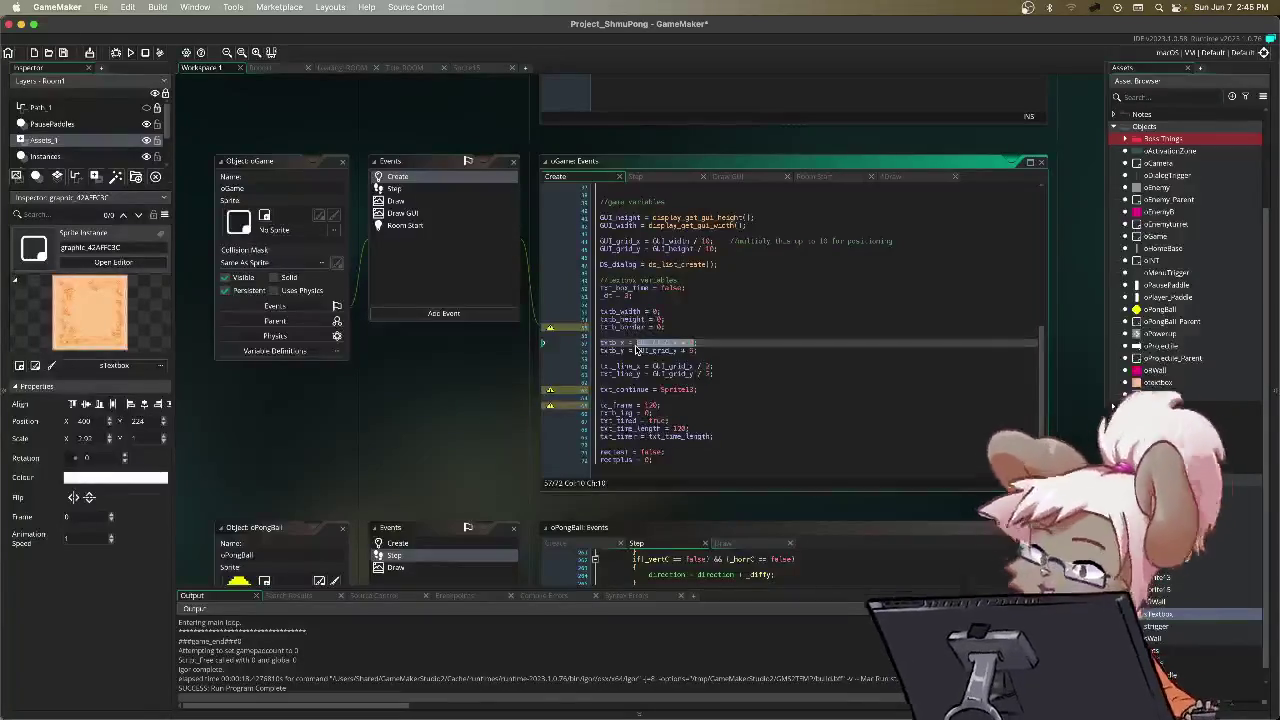
text(256;)
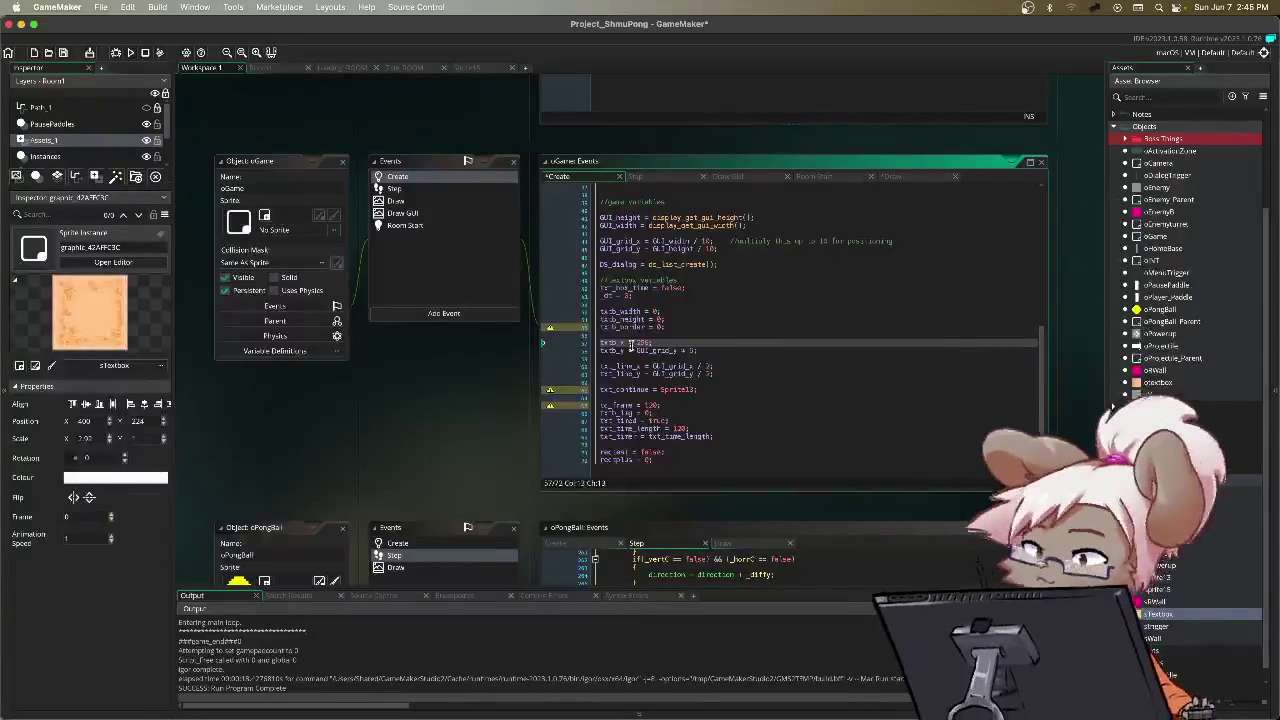
drag(695, 351, 634, 355)
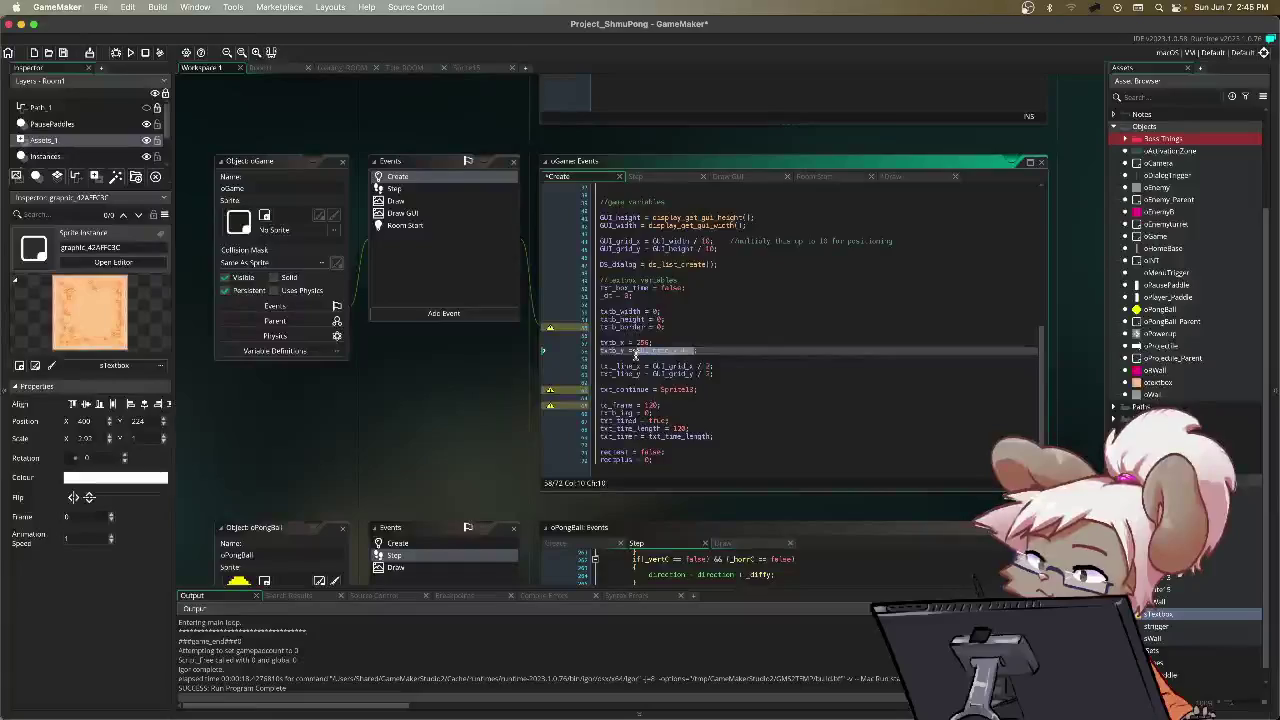
text(224;)
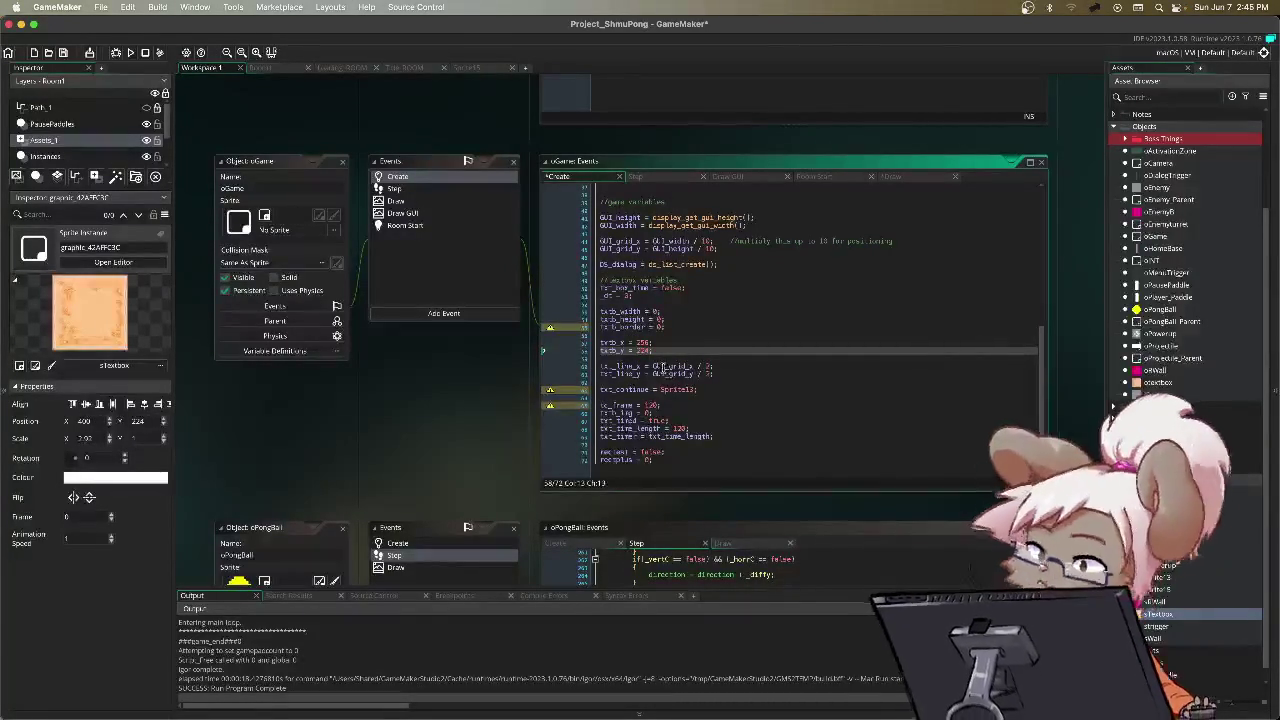
Step: Check the Step event code and start a test run with F5
click(660, 180)
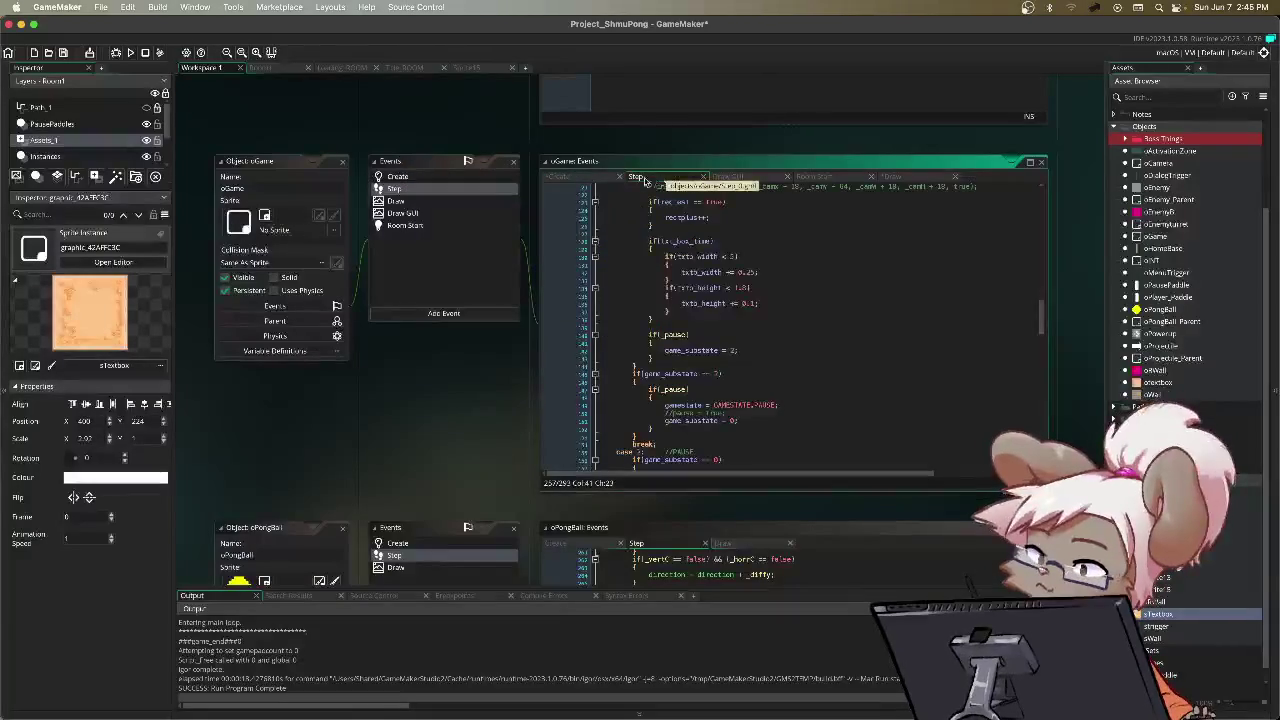
click(603, 178)
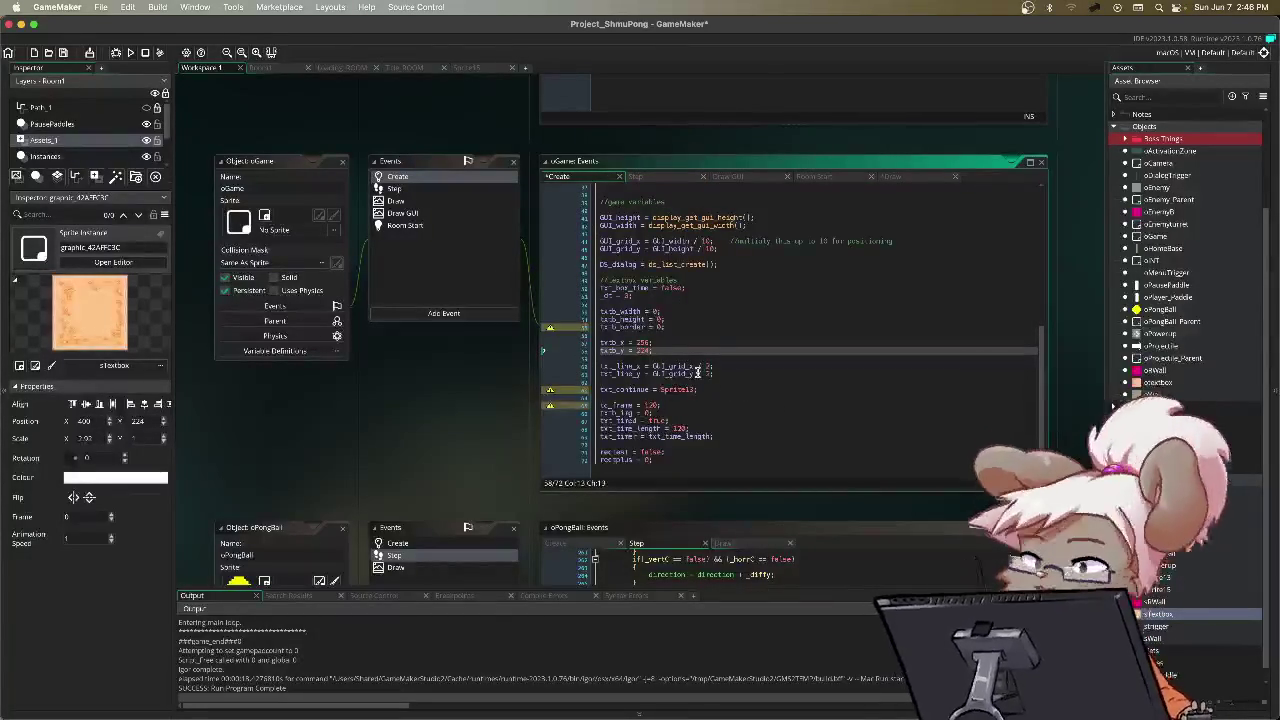
key(F5)
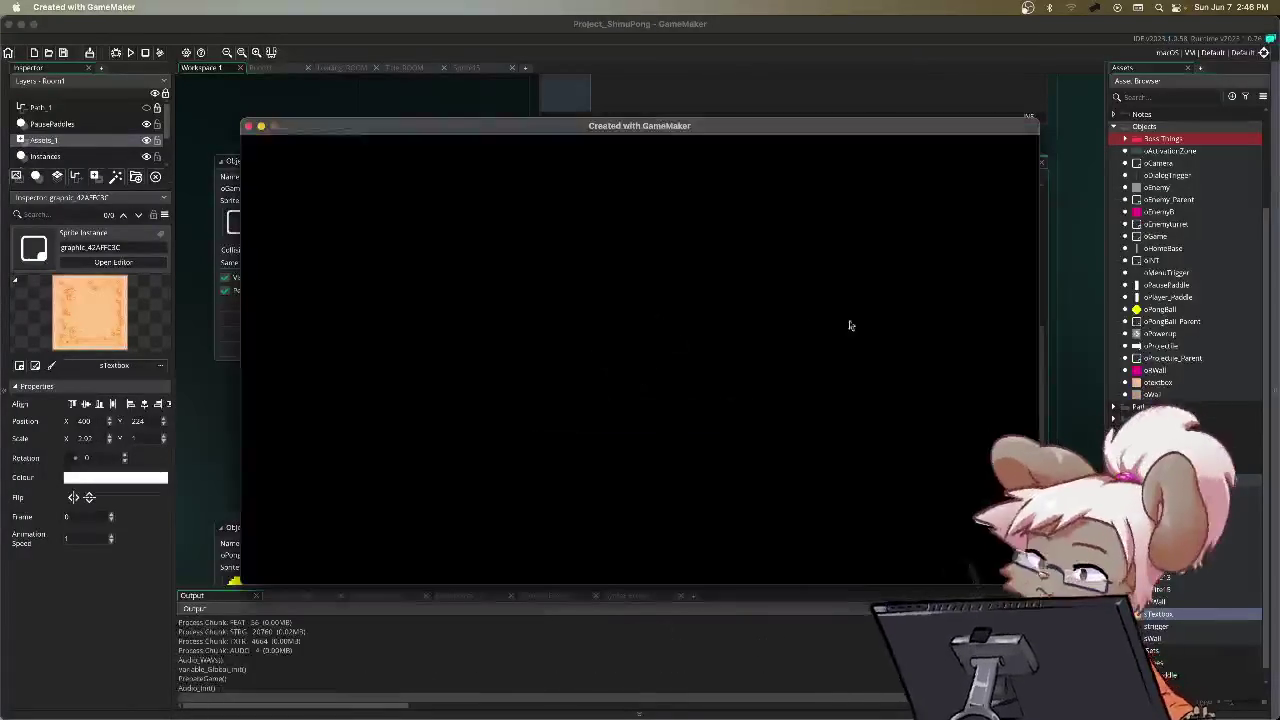
Step: Resume from the pause menu, play briefly, then close the game window
key(Down)
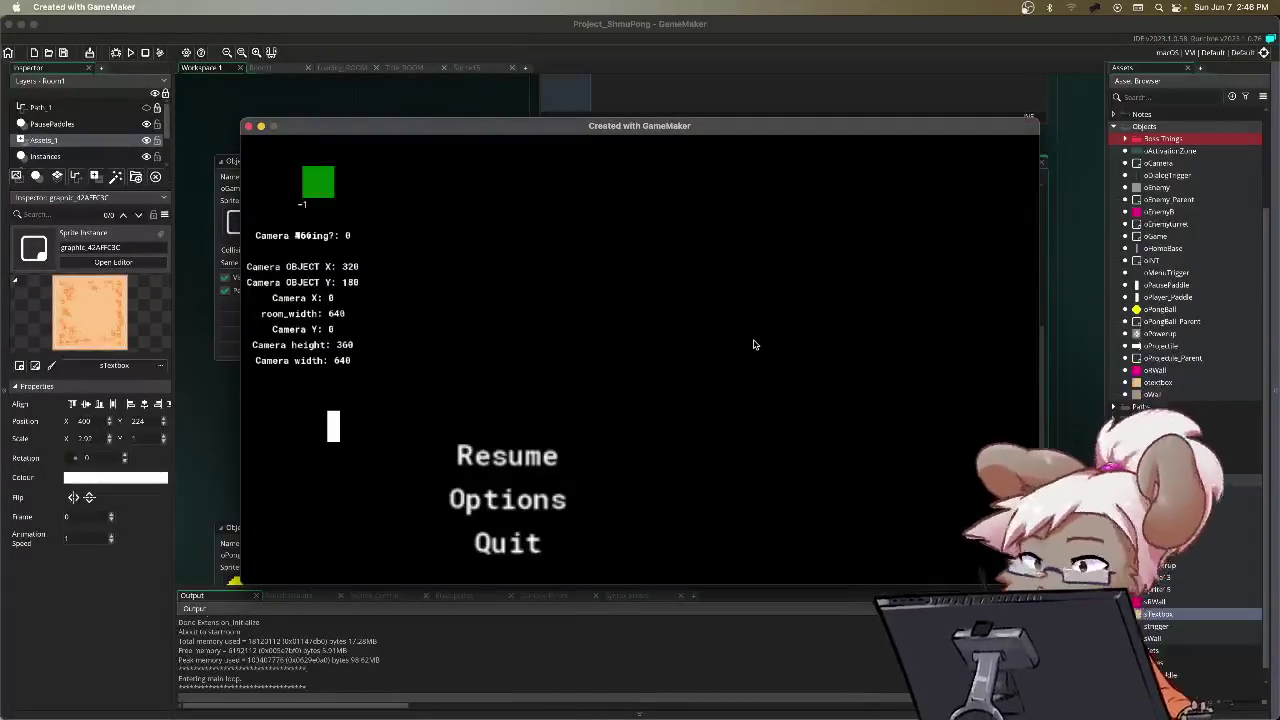
key(space)
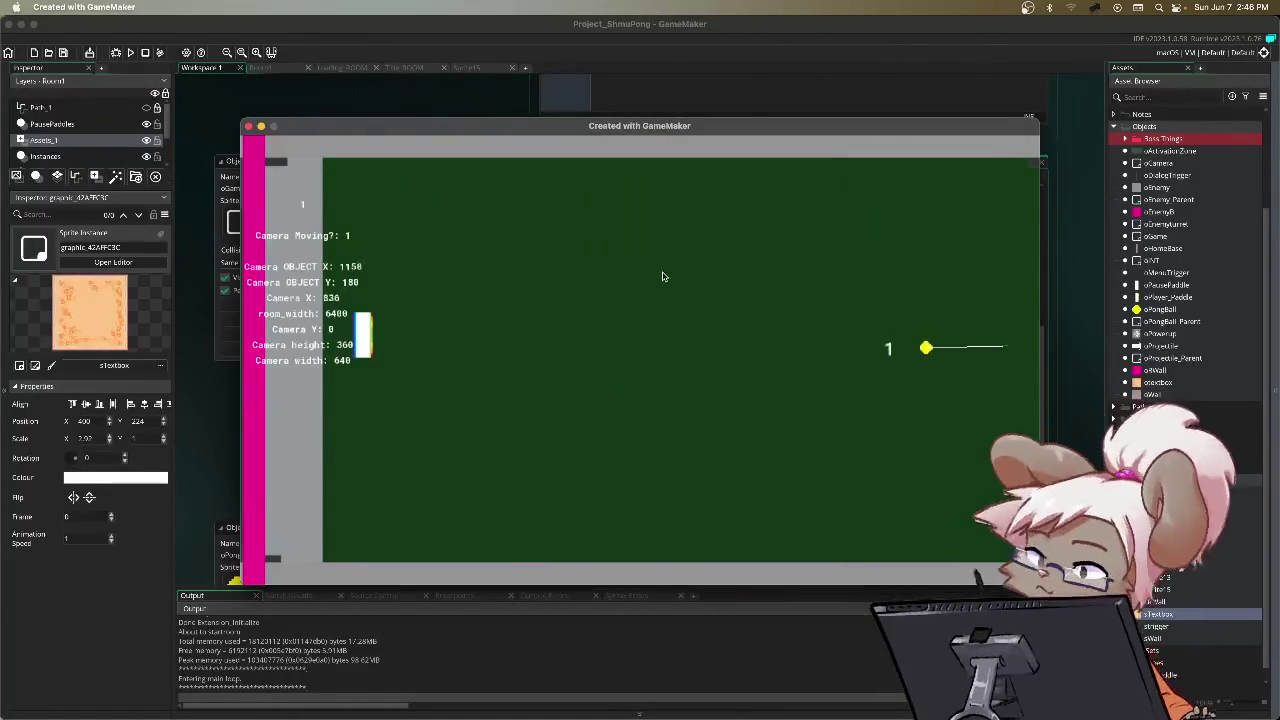
click(249, 127)
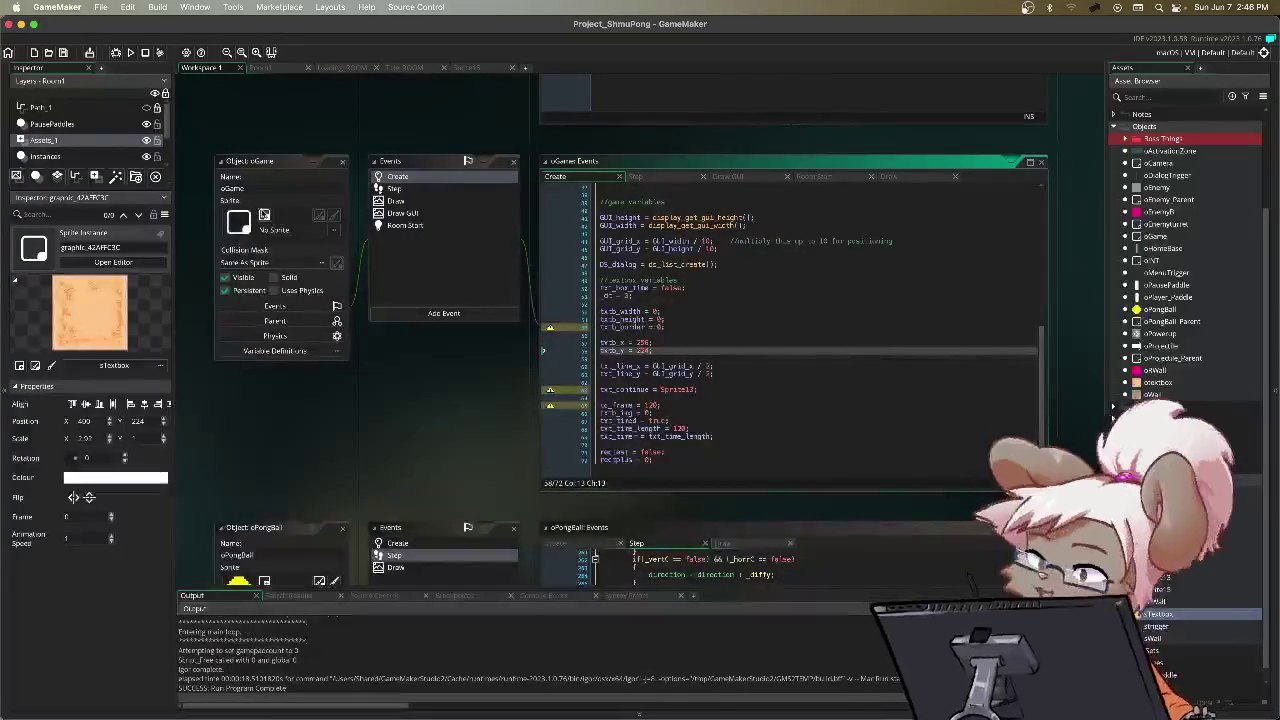
Step: Insert draw_self(); as the first line of oGame's Draw event and run the game
drag(898, 181, 722, 178)
click(713, 296)
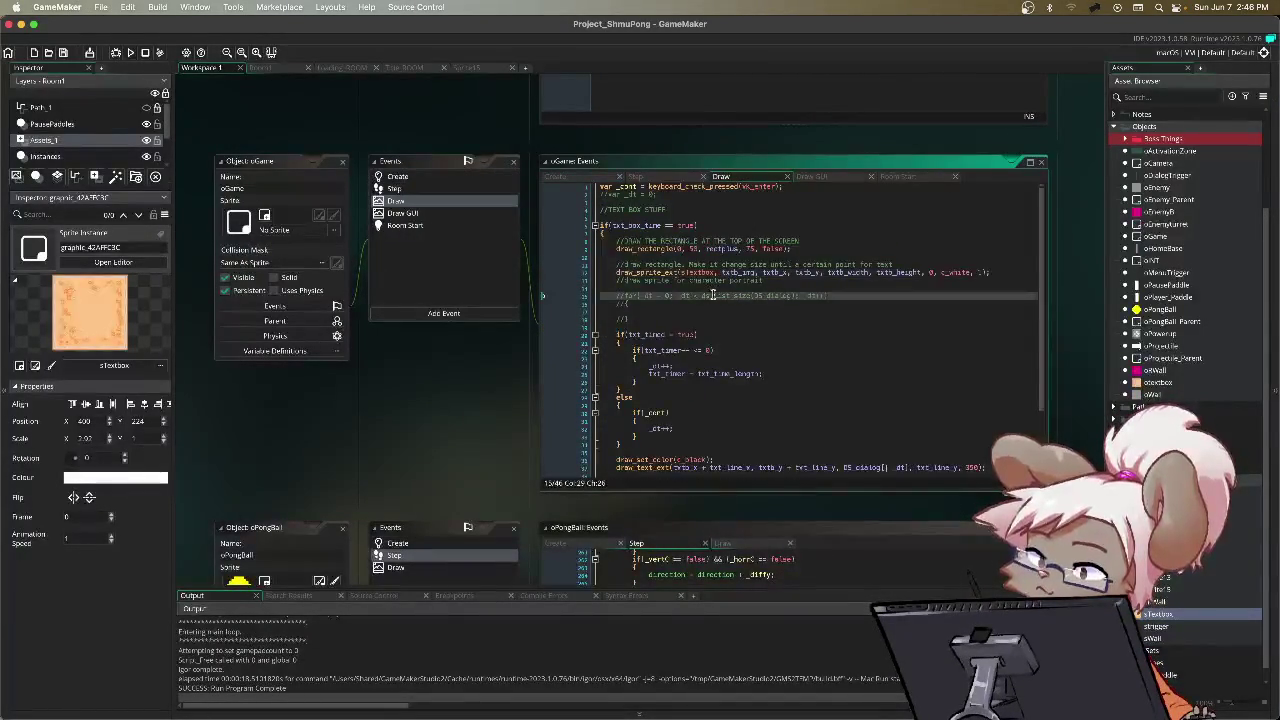
click(601, 188)
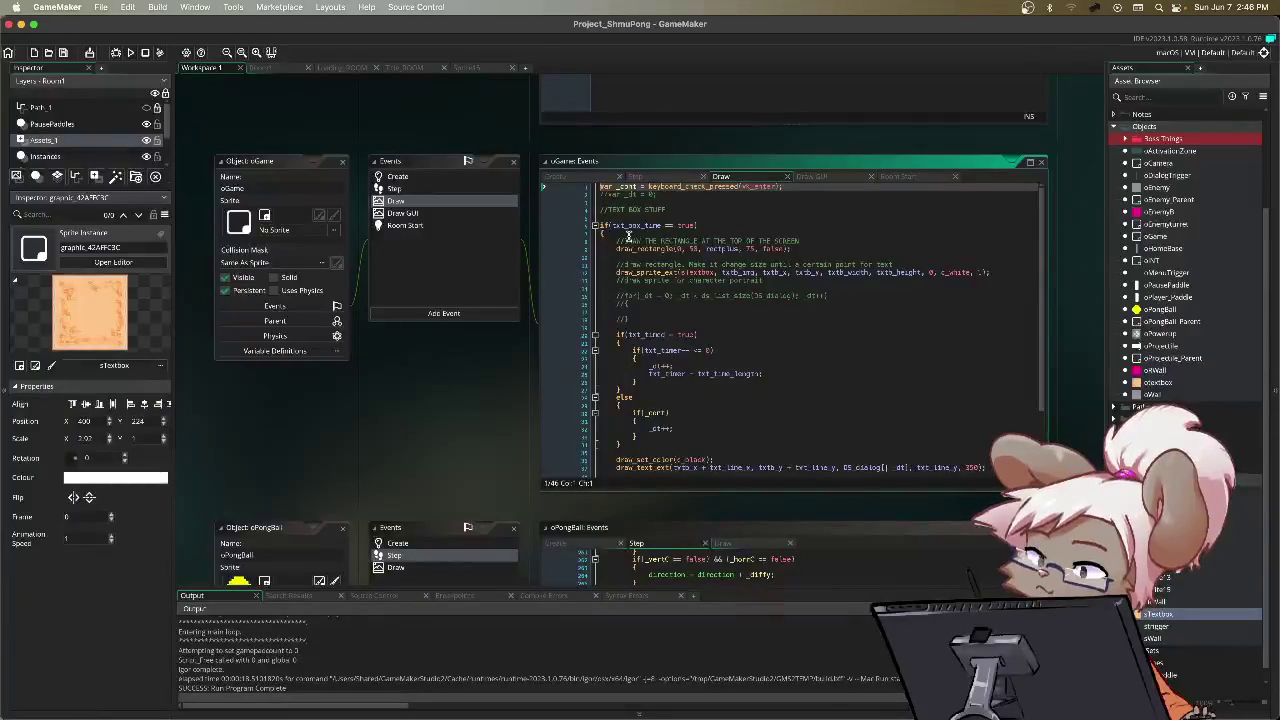
key(Return)
key(Return)
key(Up)
key(Up)
text(dra)
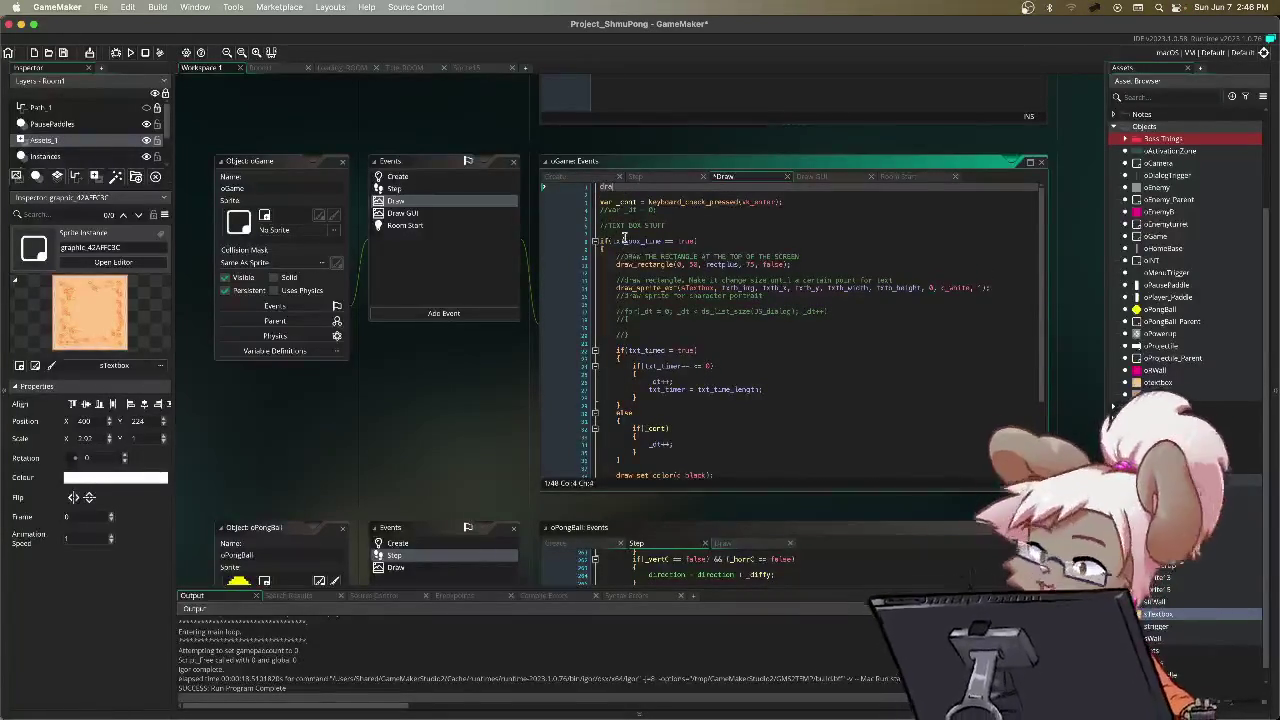
text(w_self();)
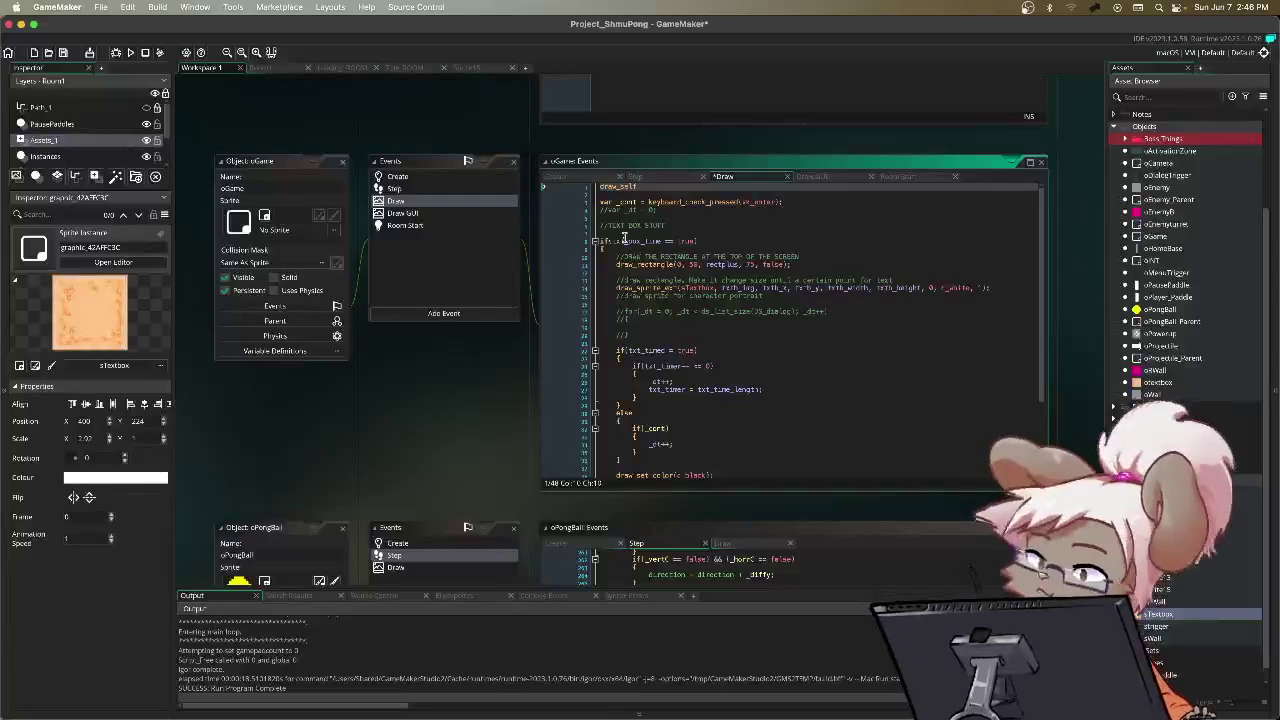
key(F5)
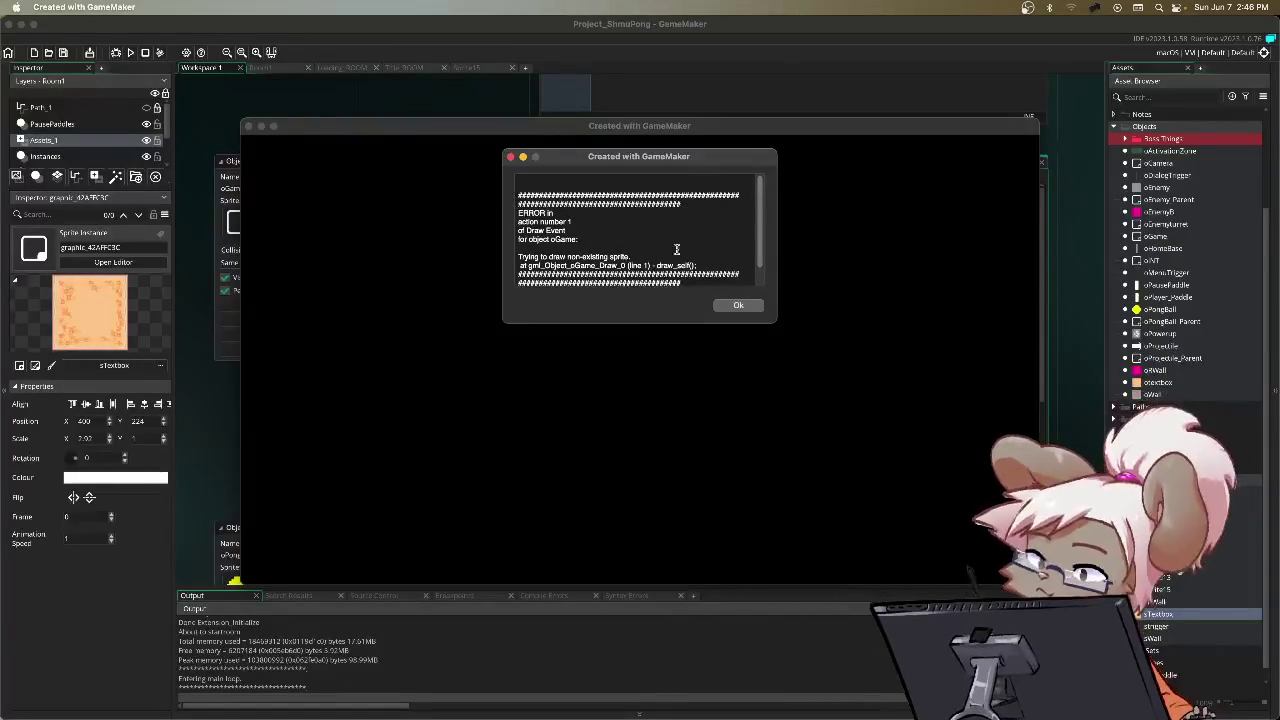
Step: Read the non-existing sprite error from draw_self and dismiss it with Ok
scroll(720, 252, down, 1)
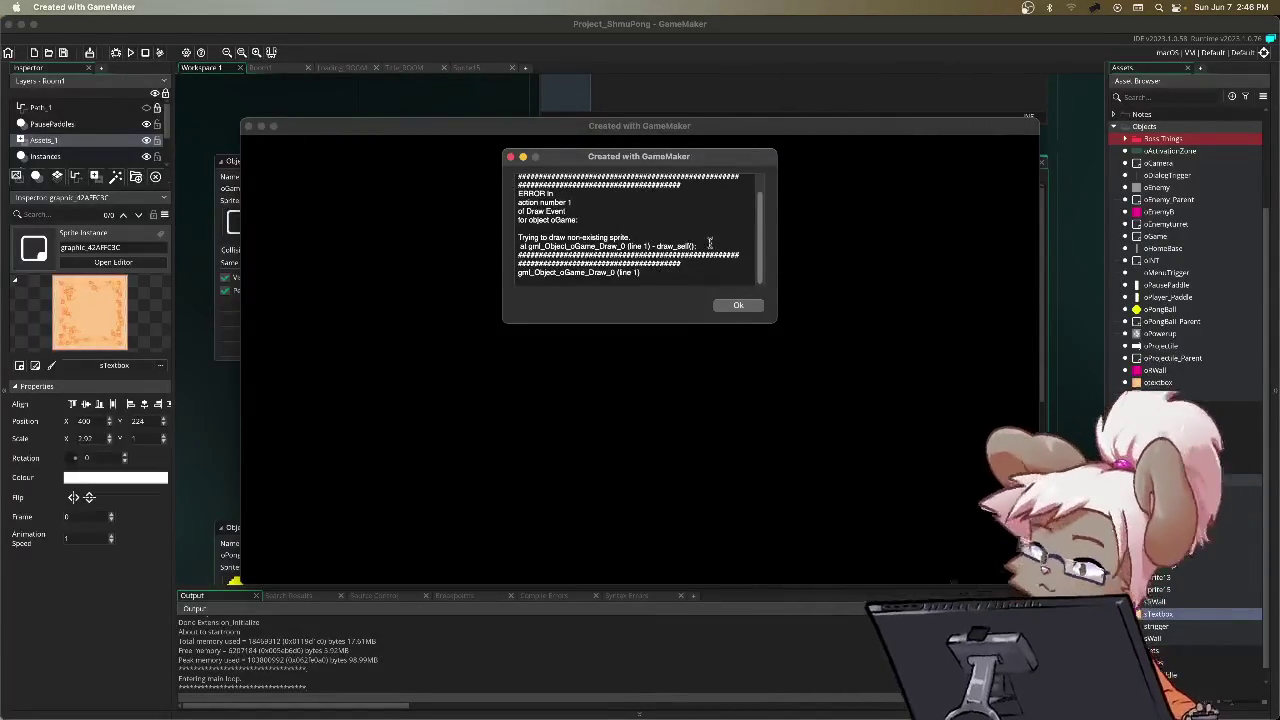
click(737, 306)
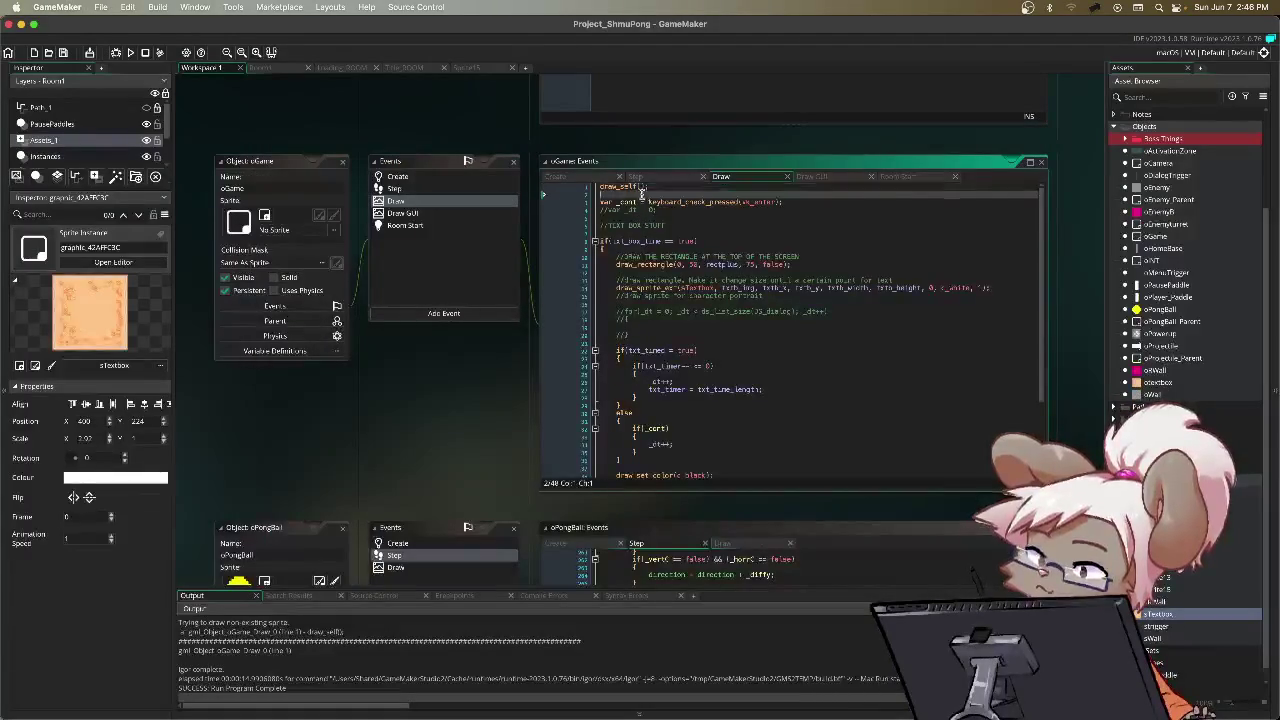
Step: Delete the draw_self(); line and the leftover blank line from the Draw code
drag(645, 188, 566, 182)
key(BackSpace)
key(Delete)
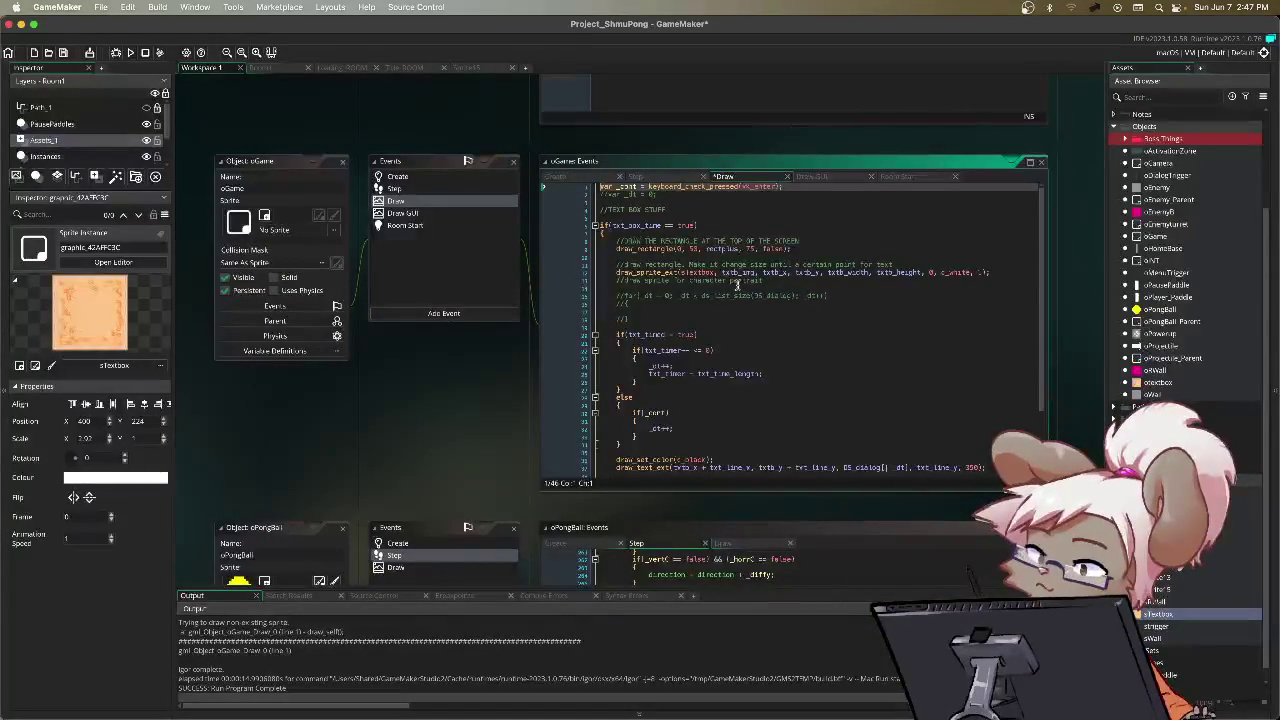
scroll(775, 300, down, 3)
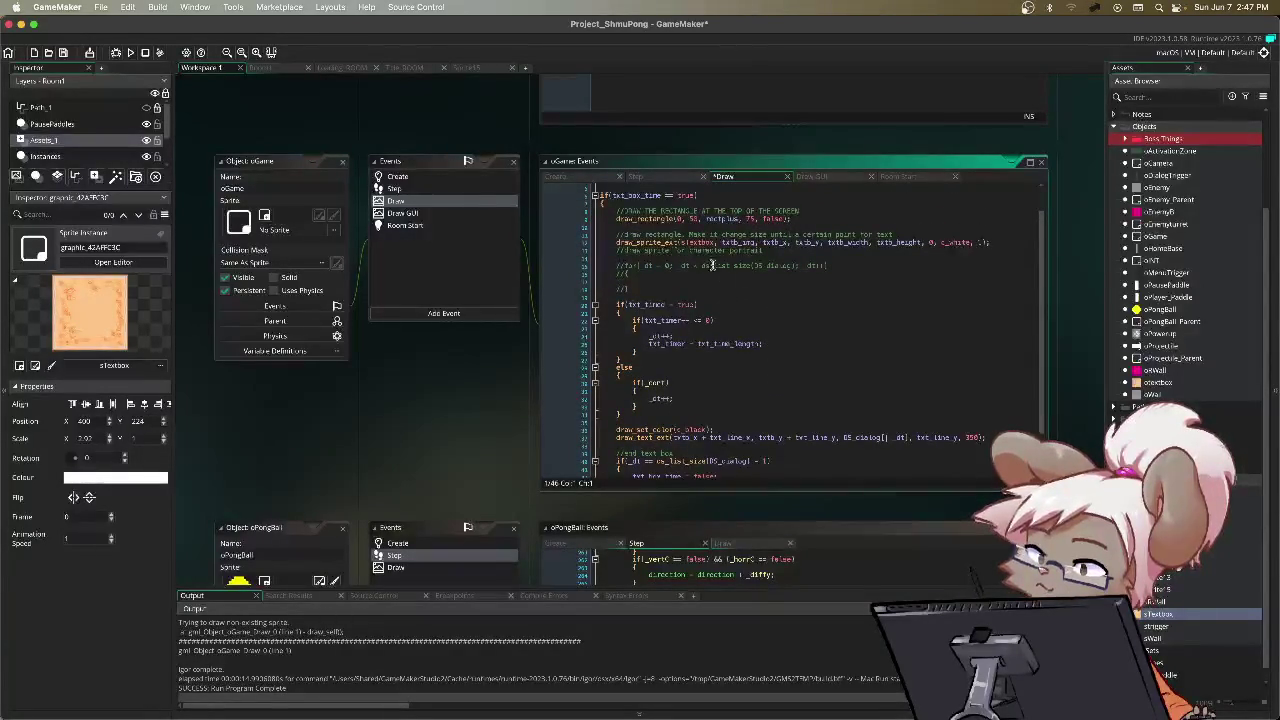
Step: Review the Step and Create code, recheck the draw_sprite_ext line, then open Room1
click(658, 179)
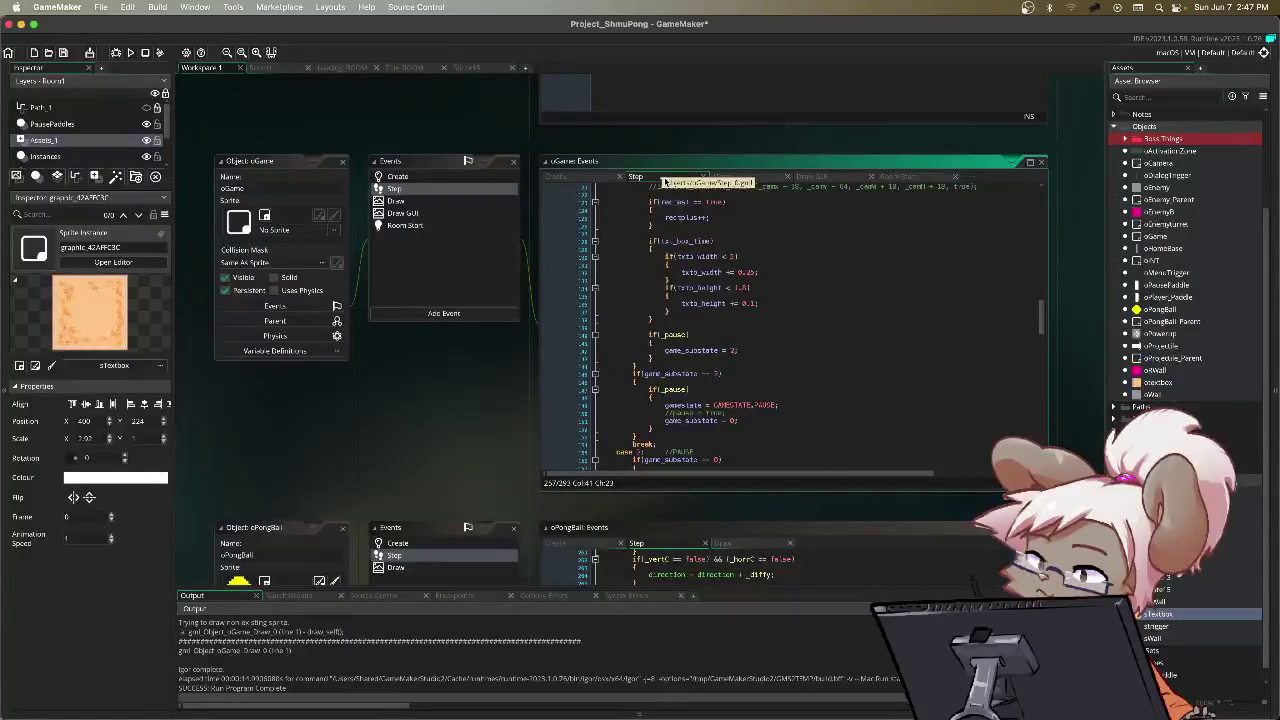
click(599, 179)
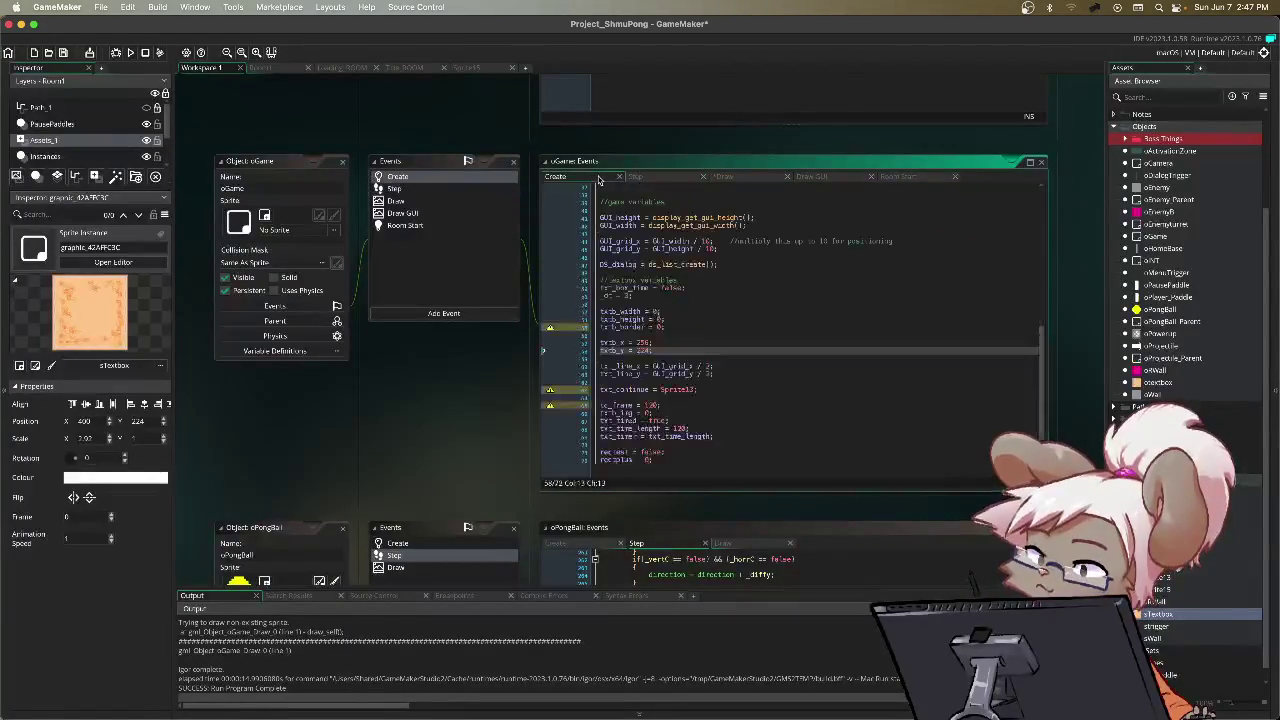
click(731, 178)
click(803, 242)
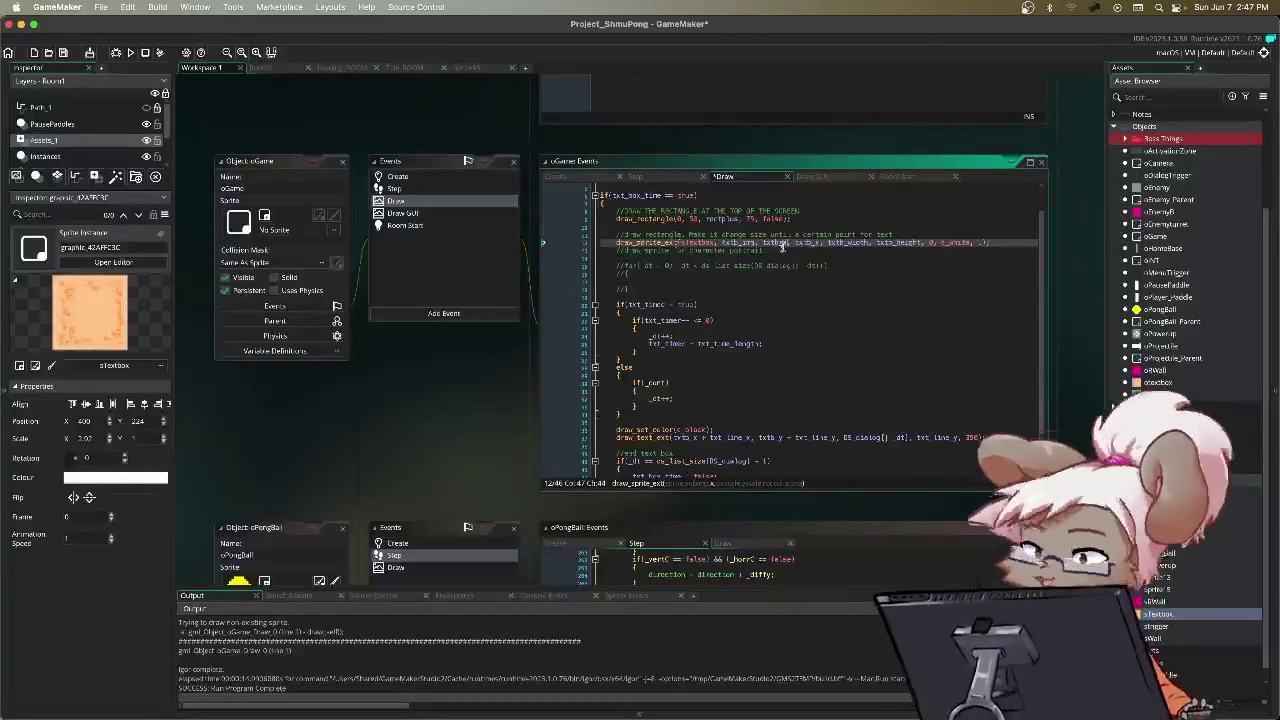
click(279, 68)
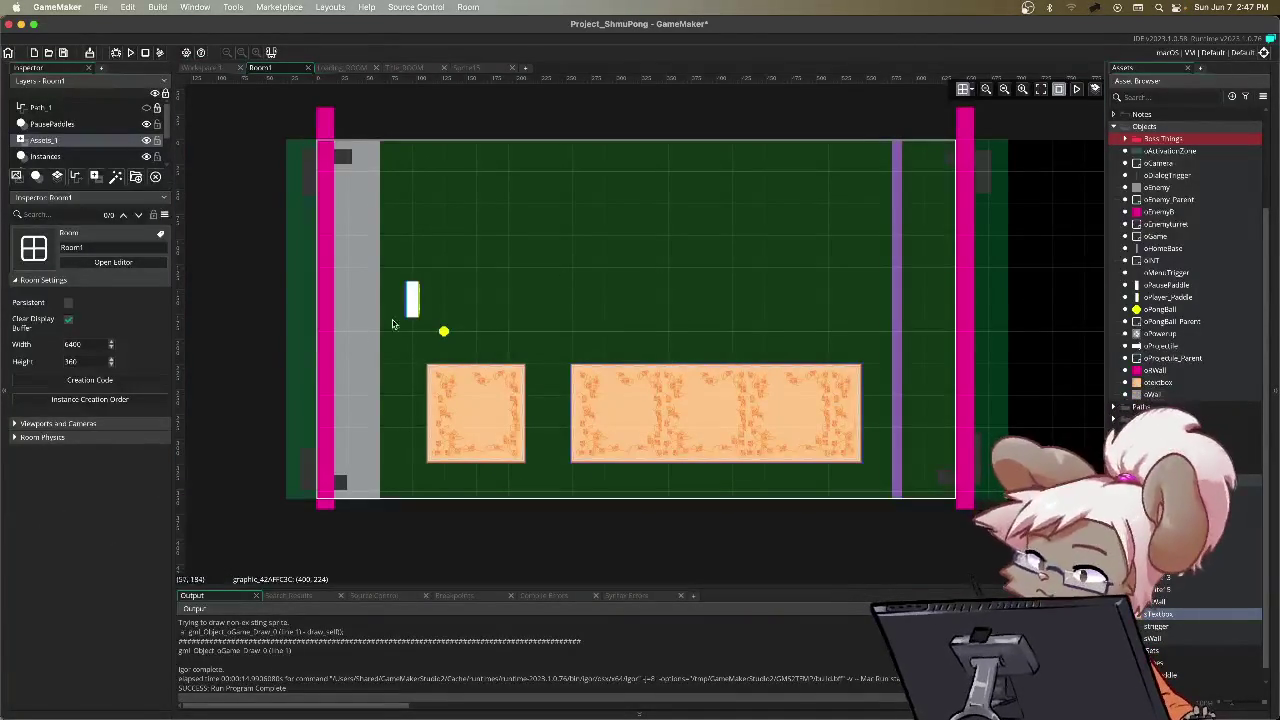
Step: Pan across Room1 to view its right edge, then return to Workspace 1
mouse_move(903, 291)
mouse_down()
mouse_move(306, 286)
mouse_move(836, 291)
mouse_up()
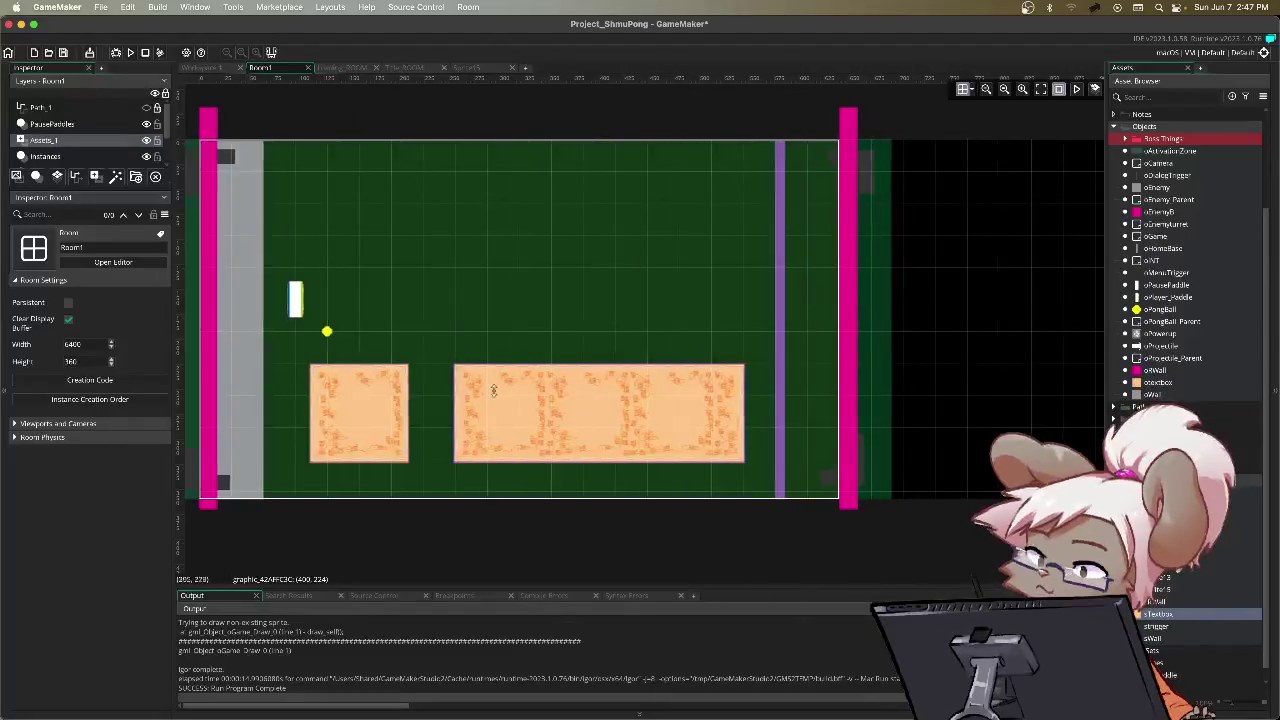
mouse_move(979, 247)
mouse_down()
mouse_move(274, 246)
mouse_move(1058, 247)
mouse_up()
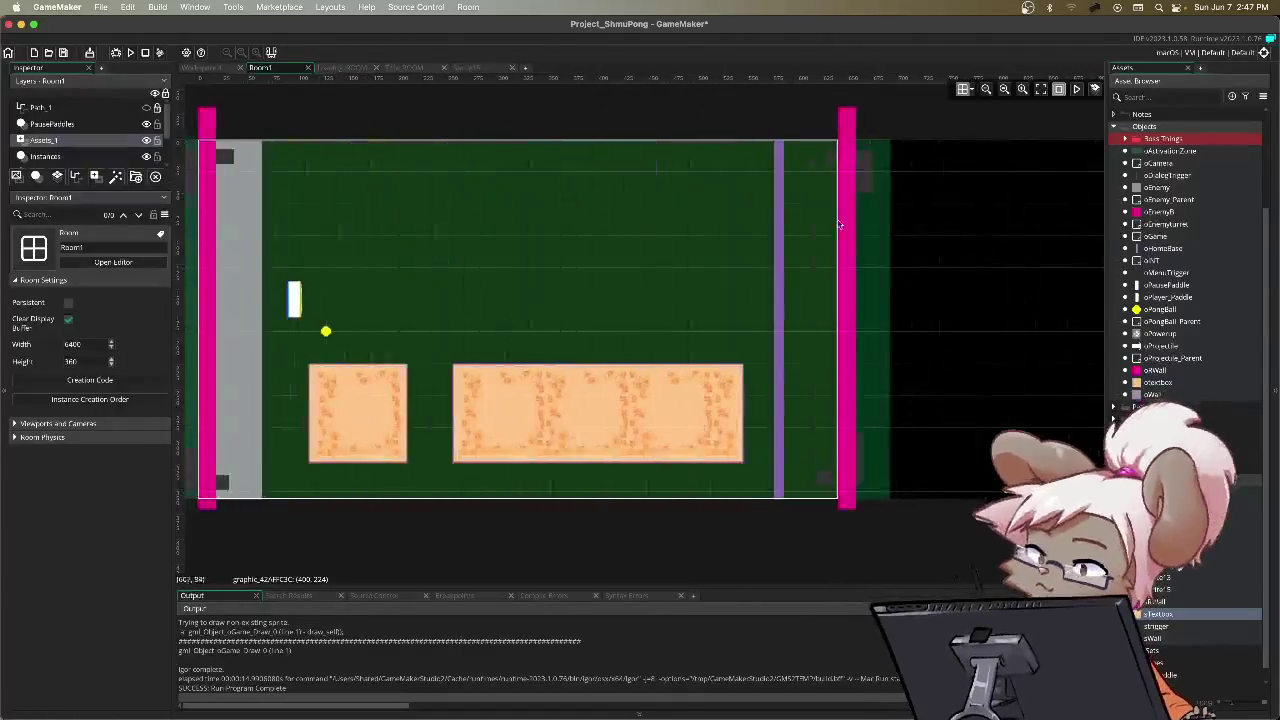
click(208, 67)
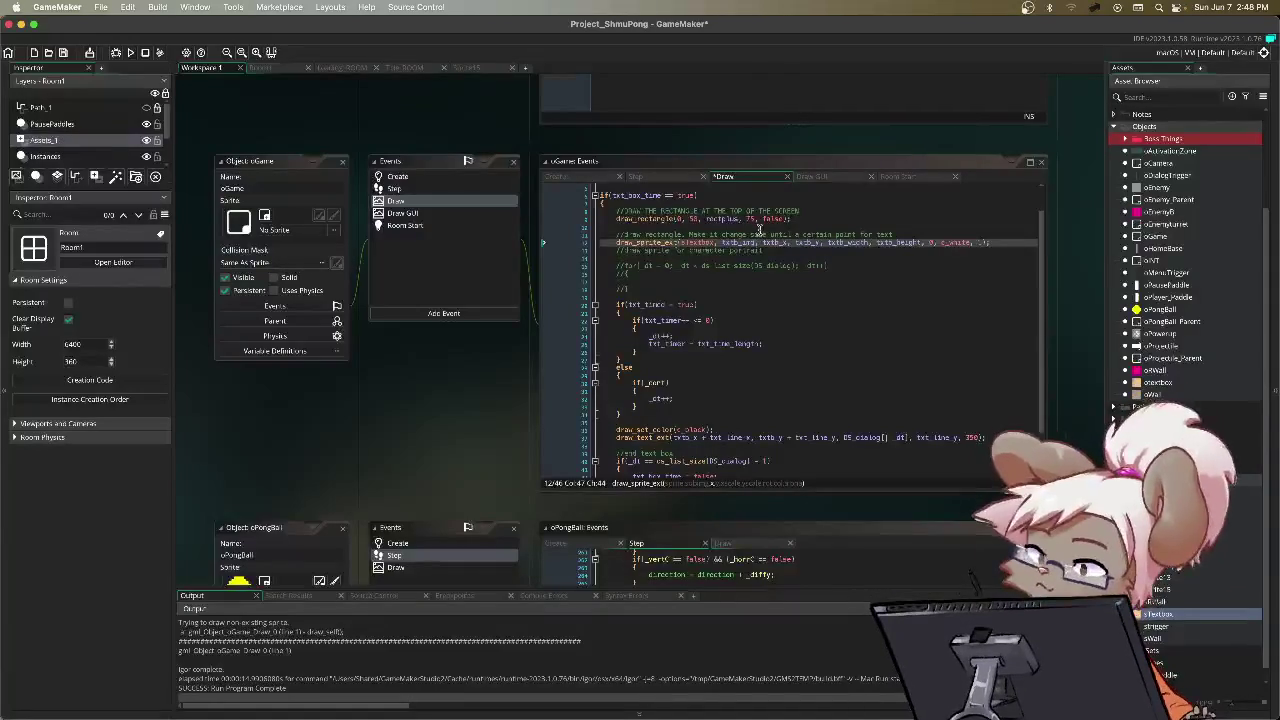
click(759, 229)
right_click(759, 229)
click(731, 234)
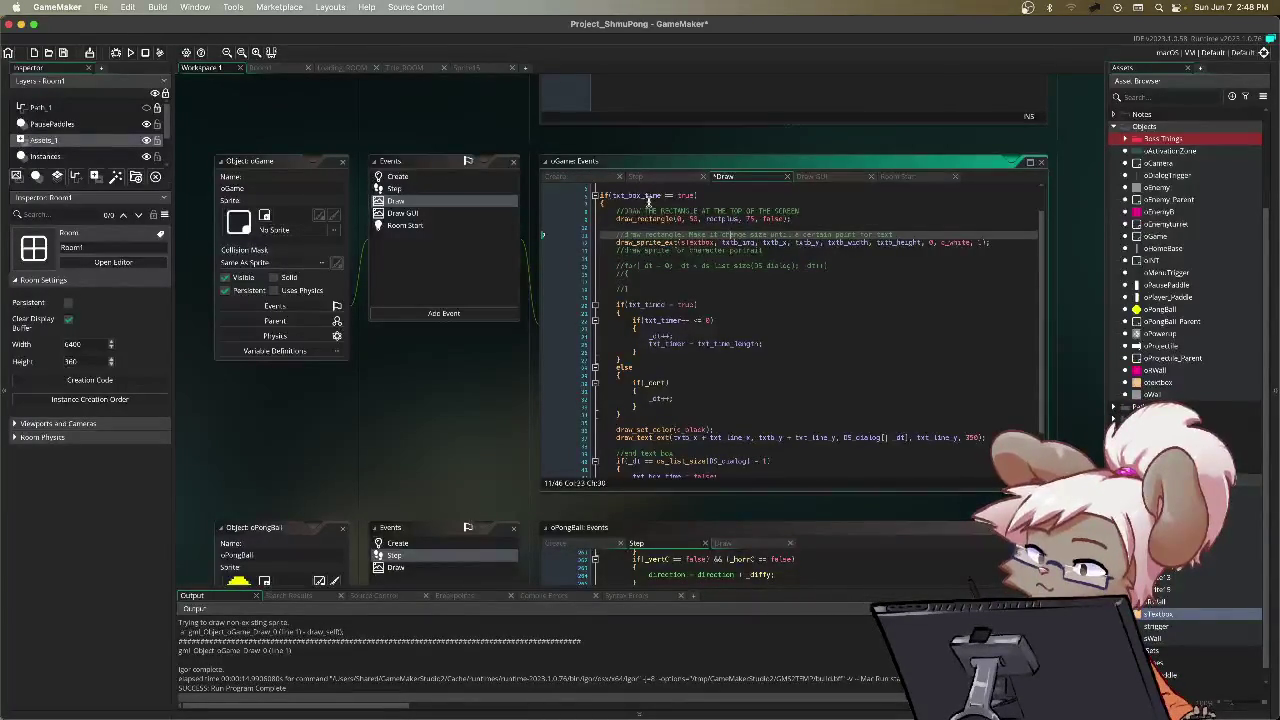
click(811, 176)
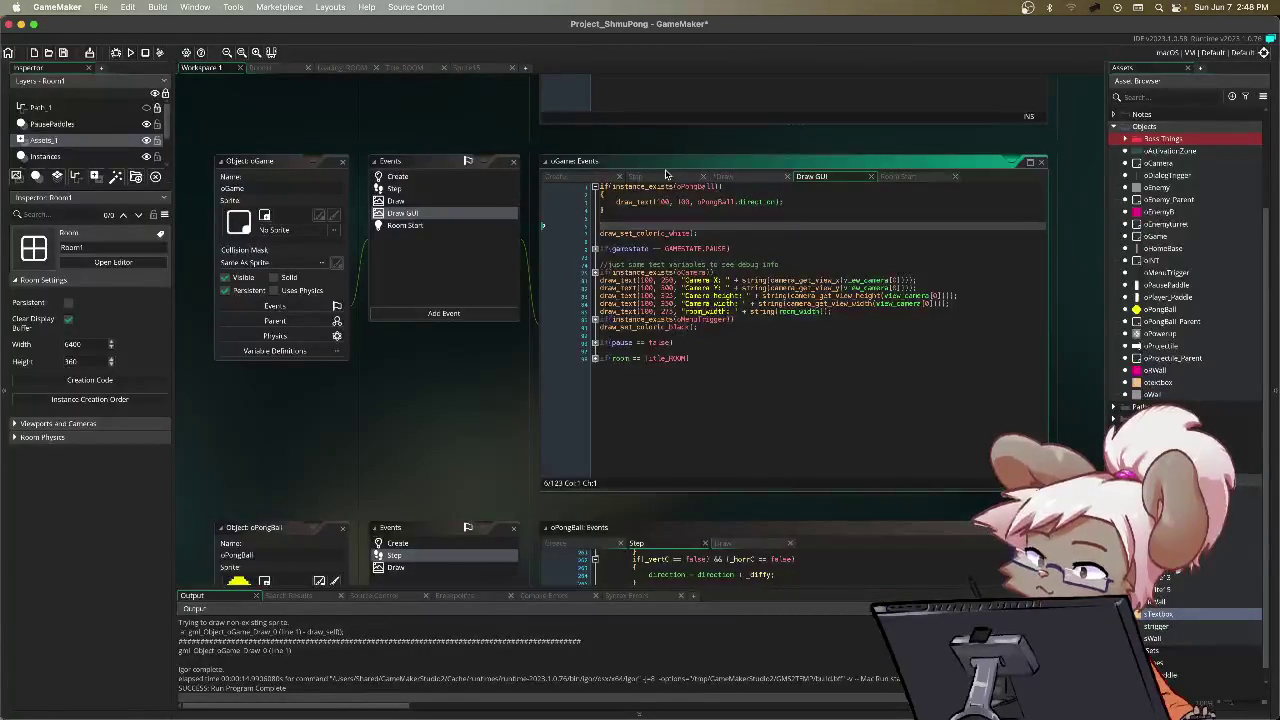
click(739, 179)
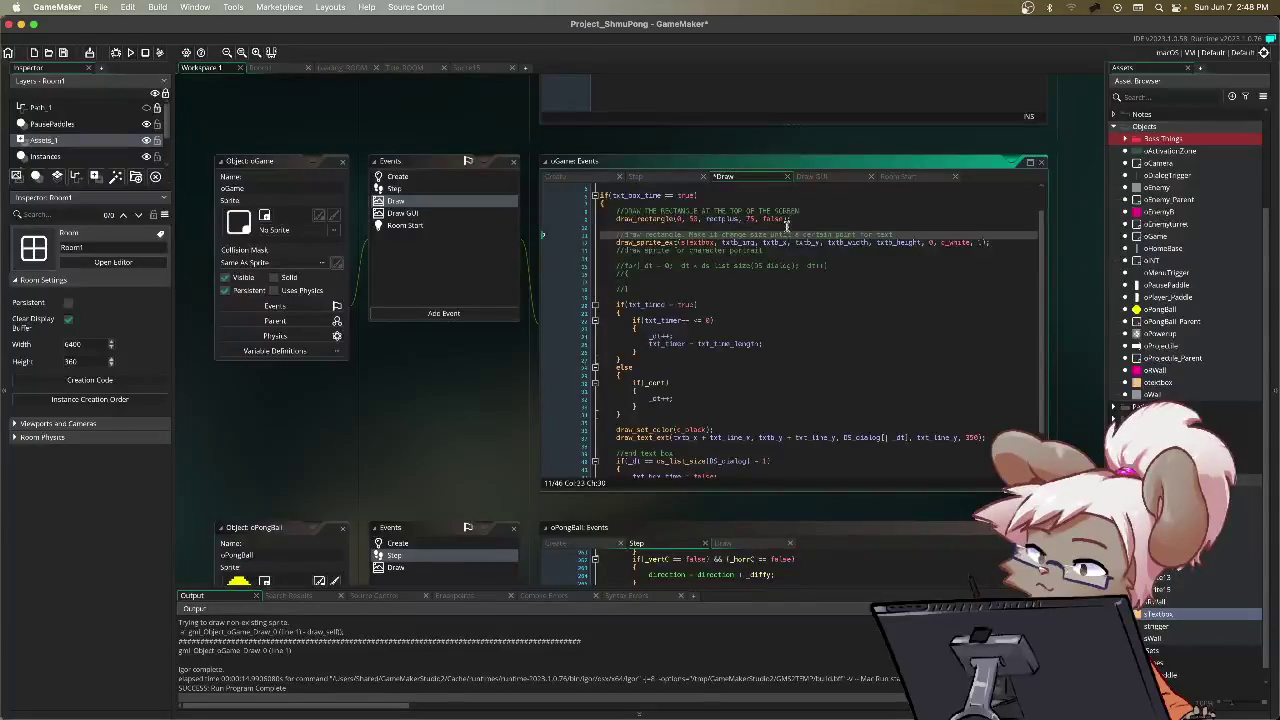
click(856, 243)
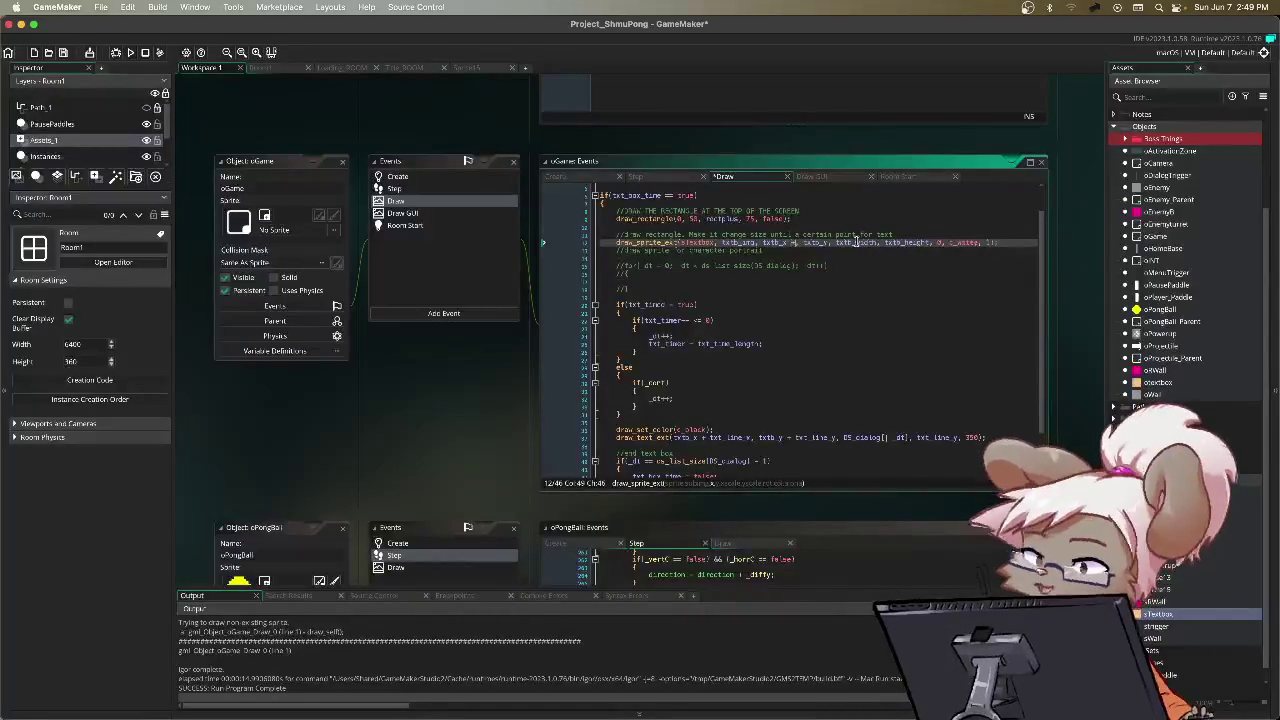
text(+ 16)
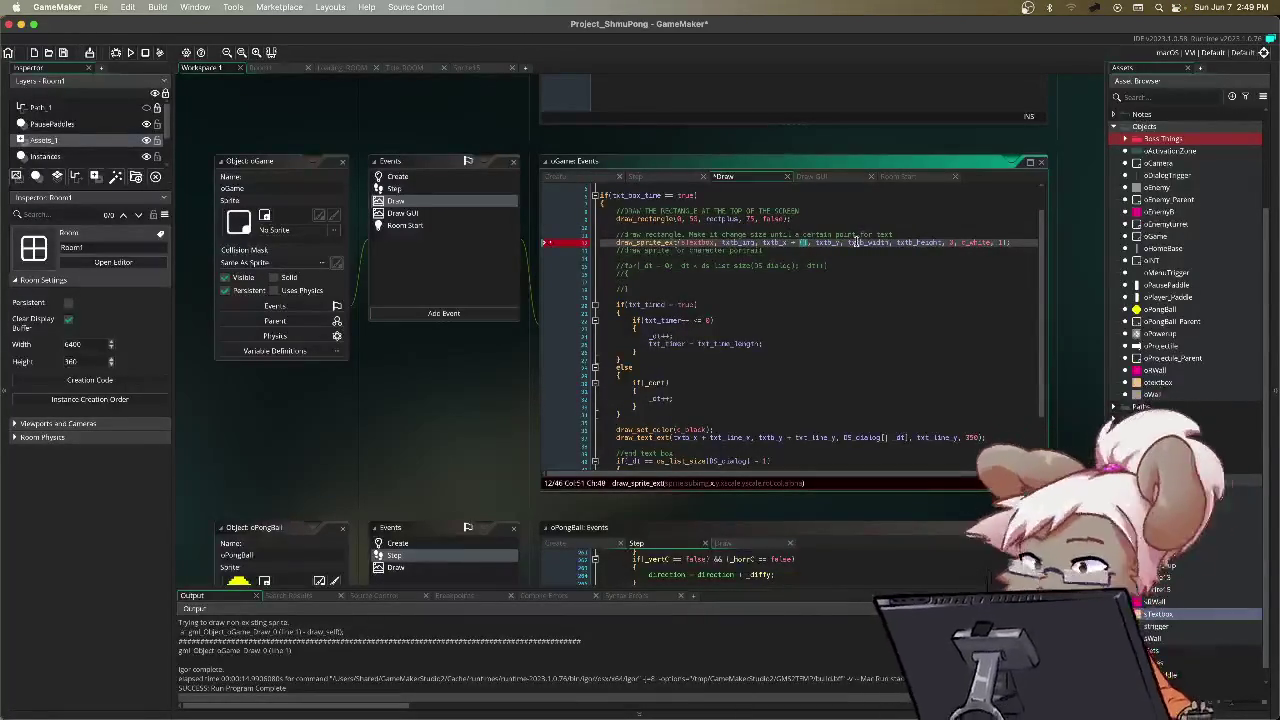
text(oCamera.x)
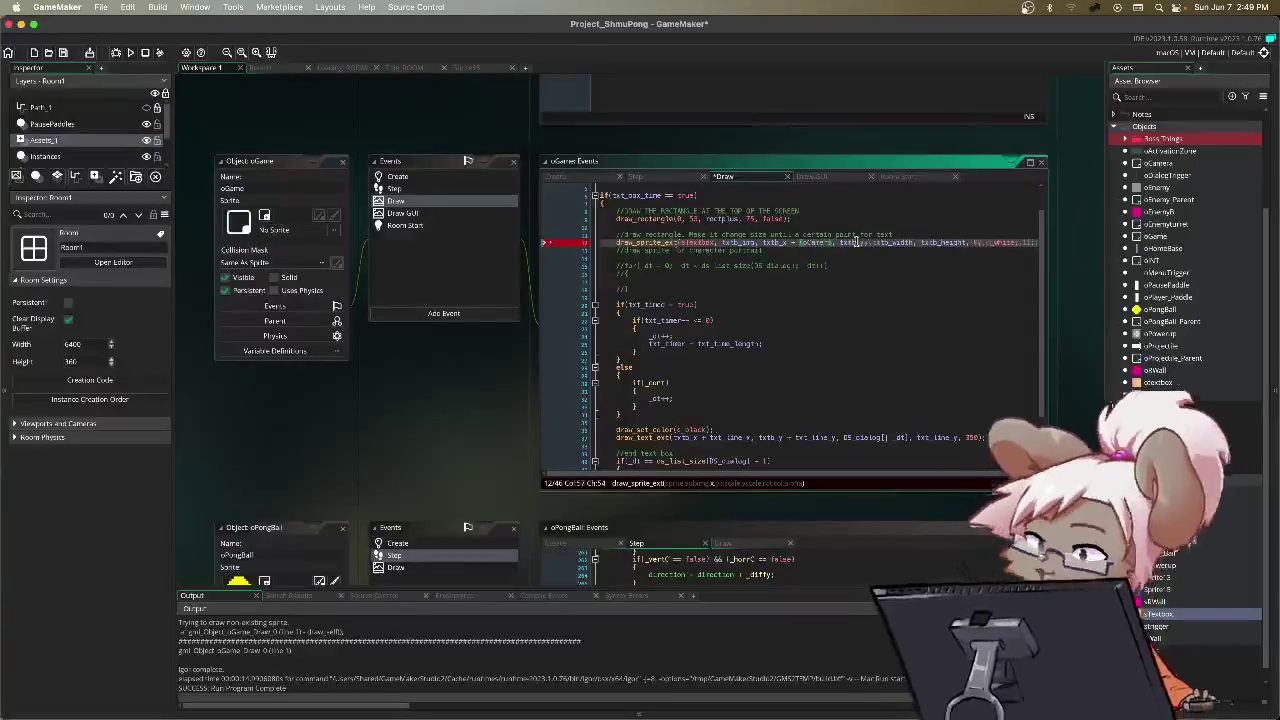
text( +)
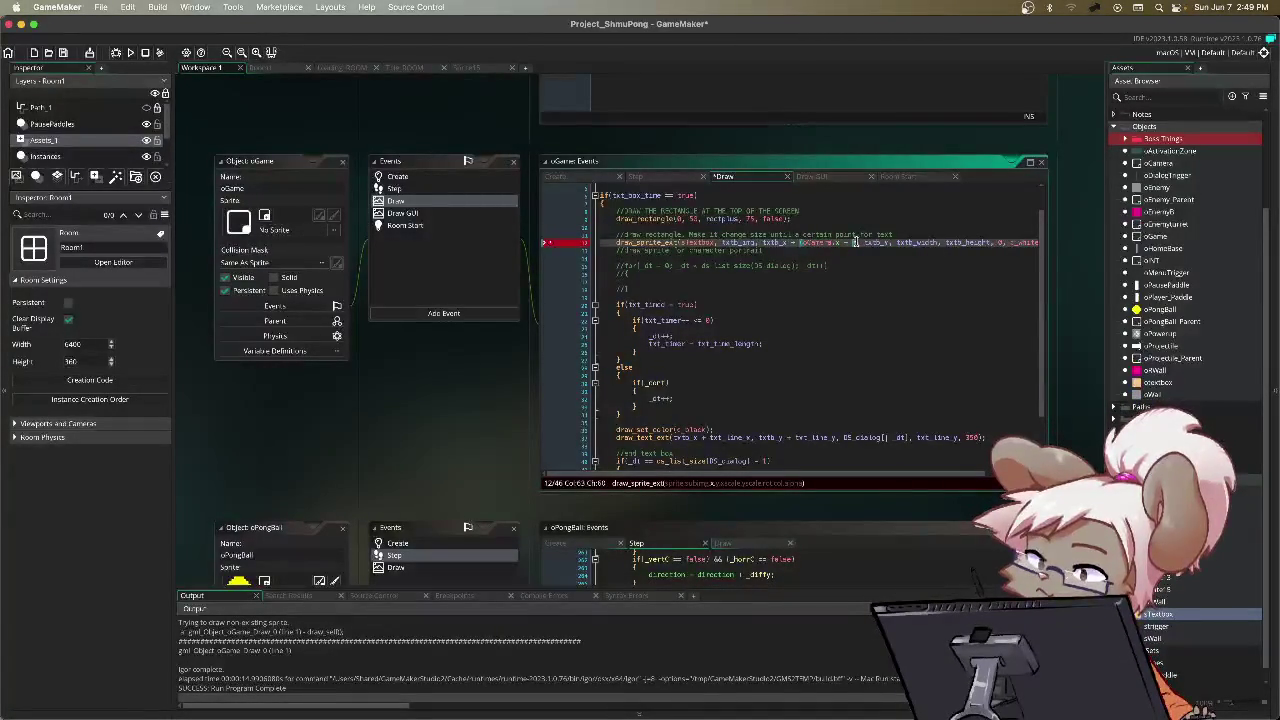
text( oCamera.y)
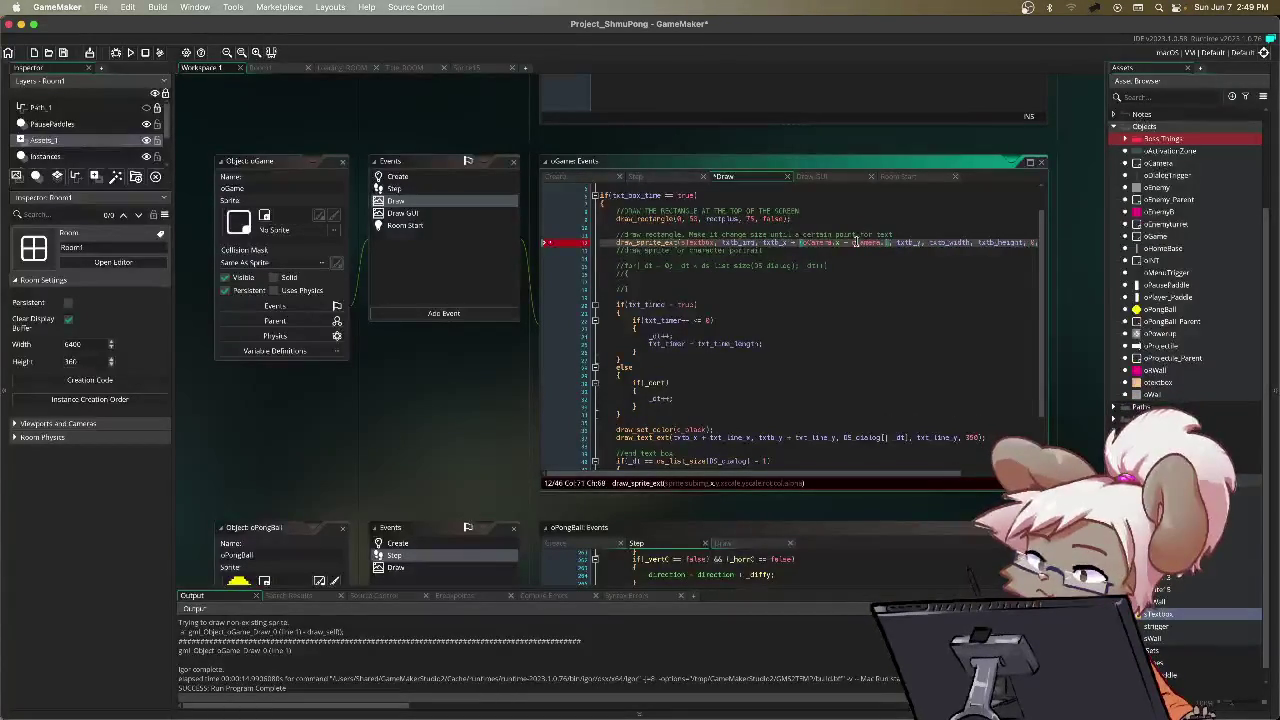
key(ctrl+space)
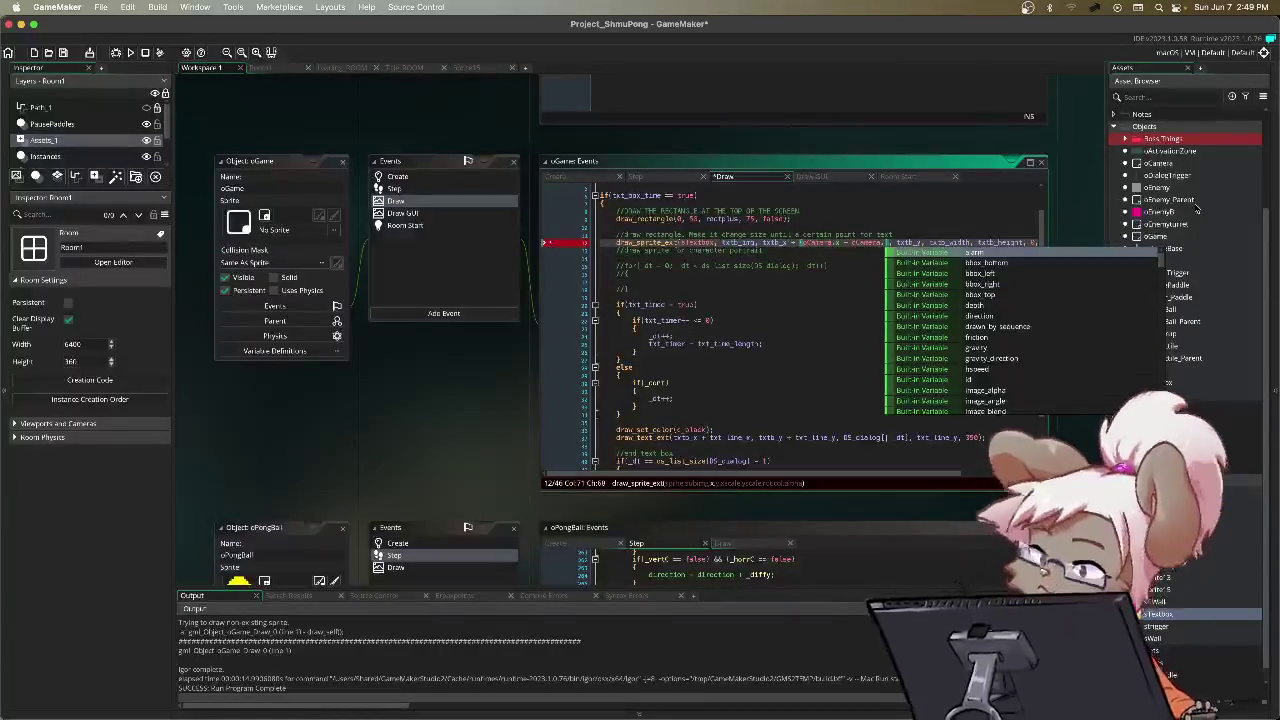
click(1180, 199)
double_click(1160, 163)
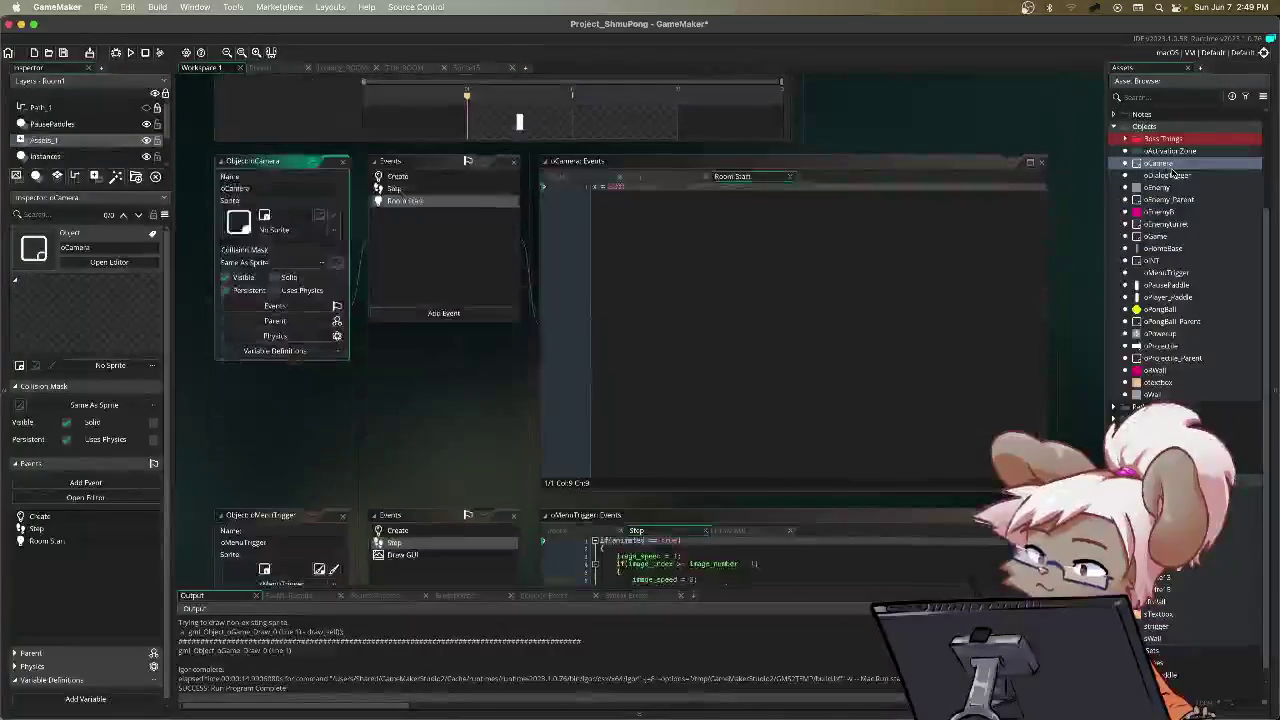
click(557, 177)
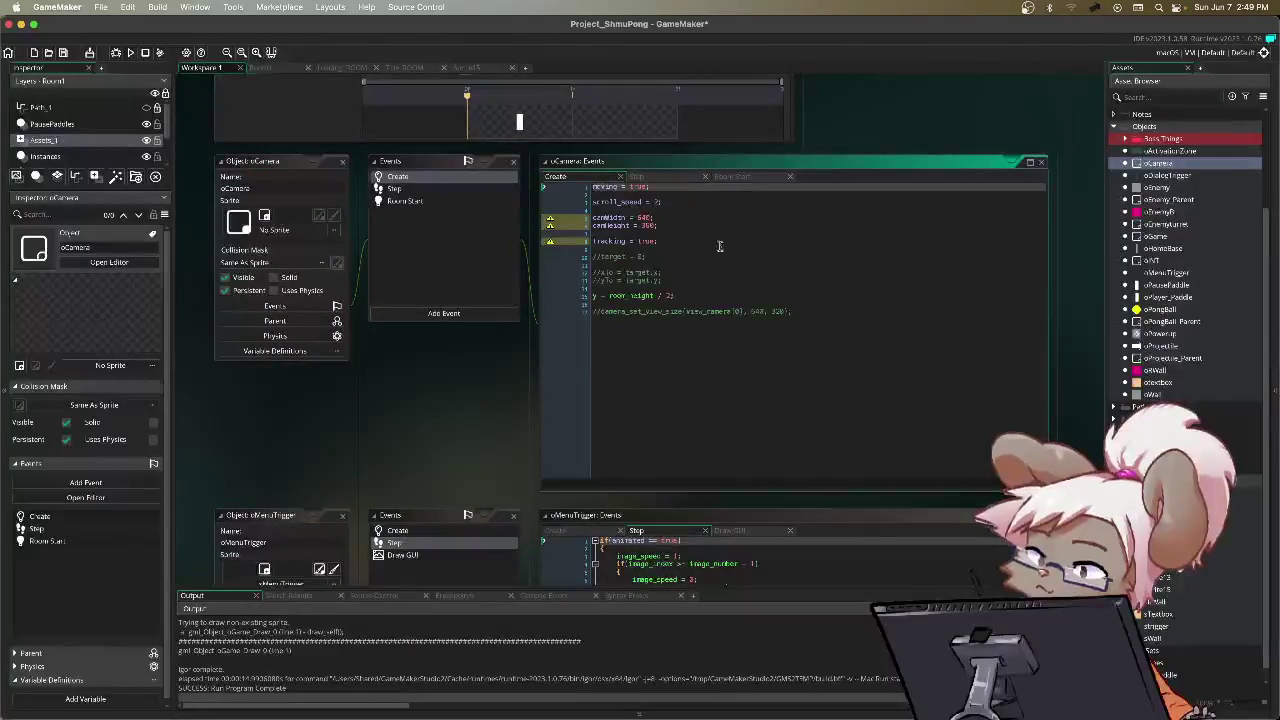
click(638, 177)
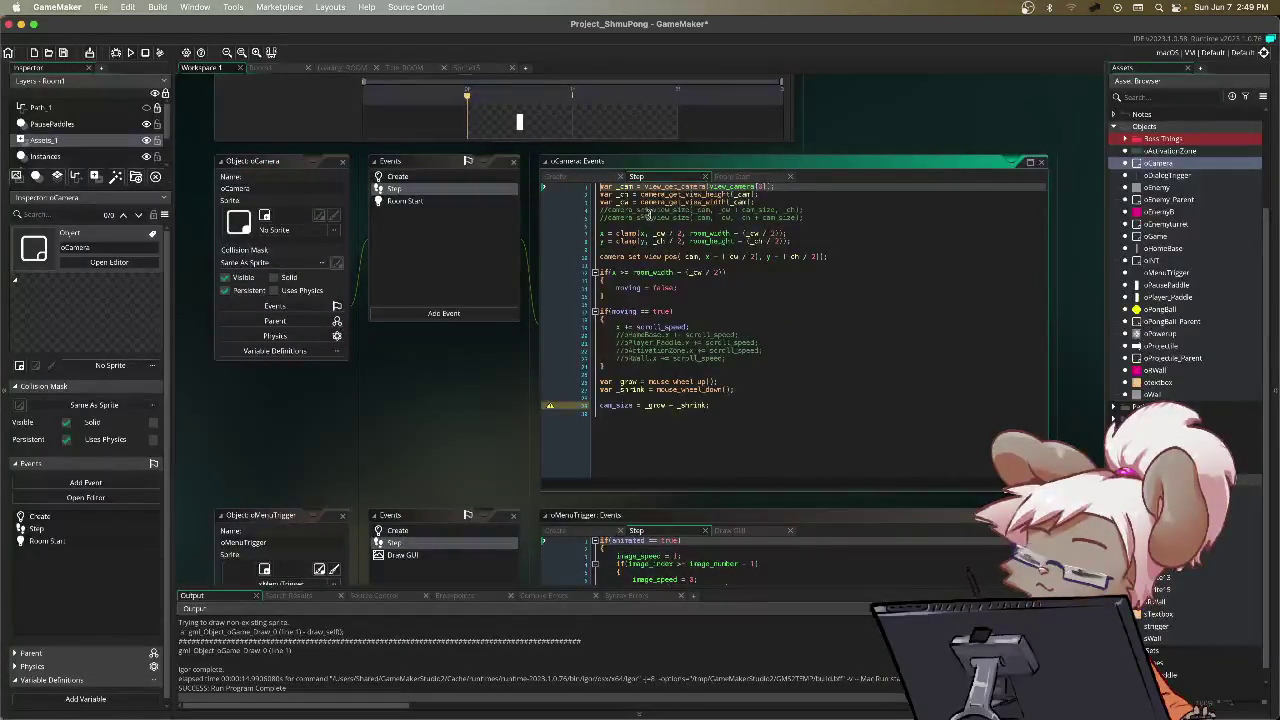
double_click(1191, 238)
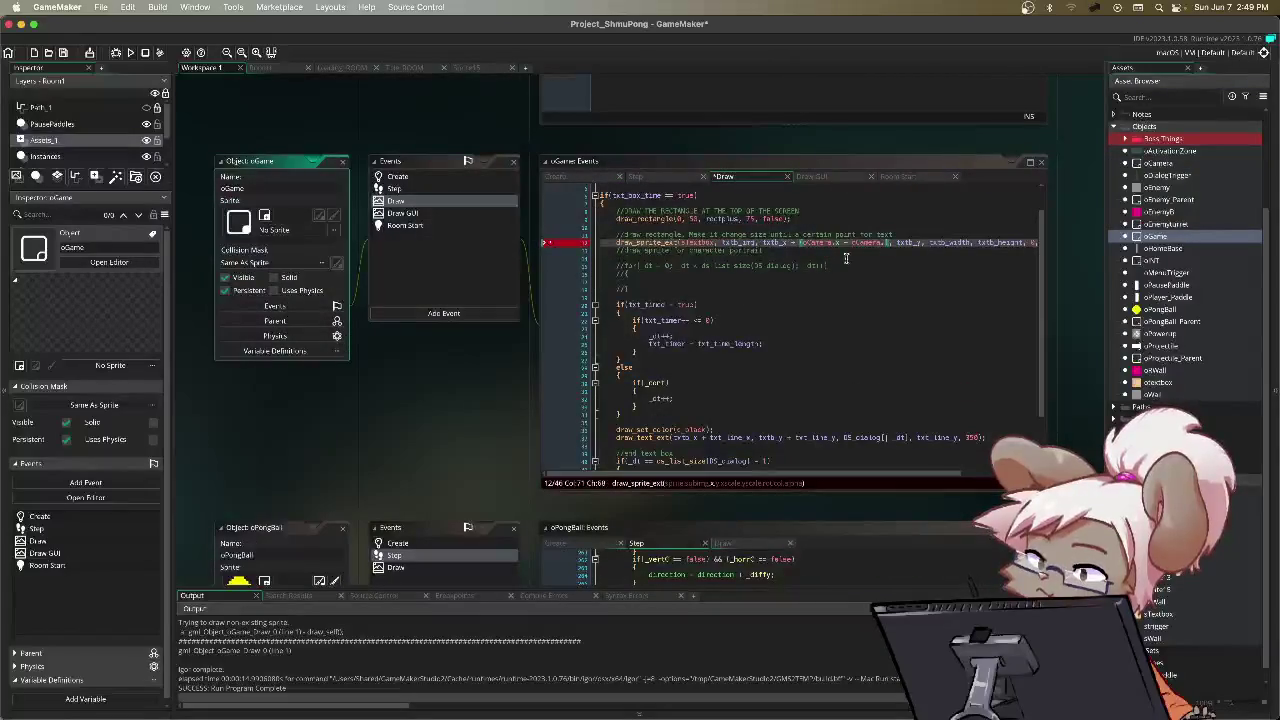
Step: On Draw line 12, make the textbox x oCamera.x minus camera_get_view_width(oCamera) / 2
drag(886, 244, 862, 247)
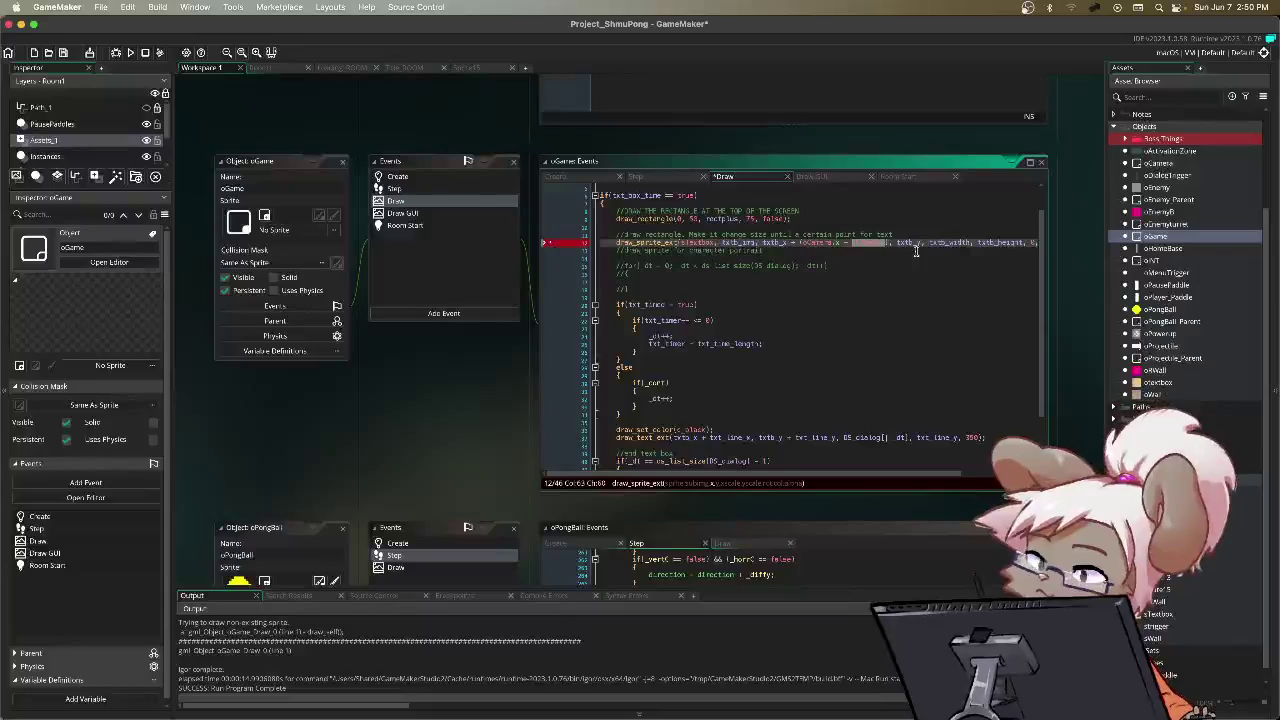
text(camera)
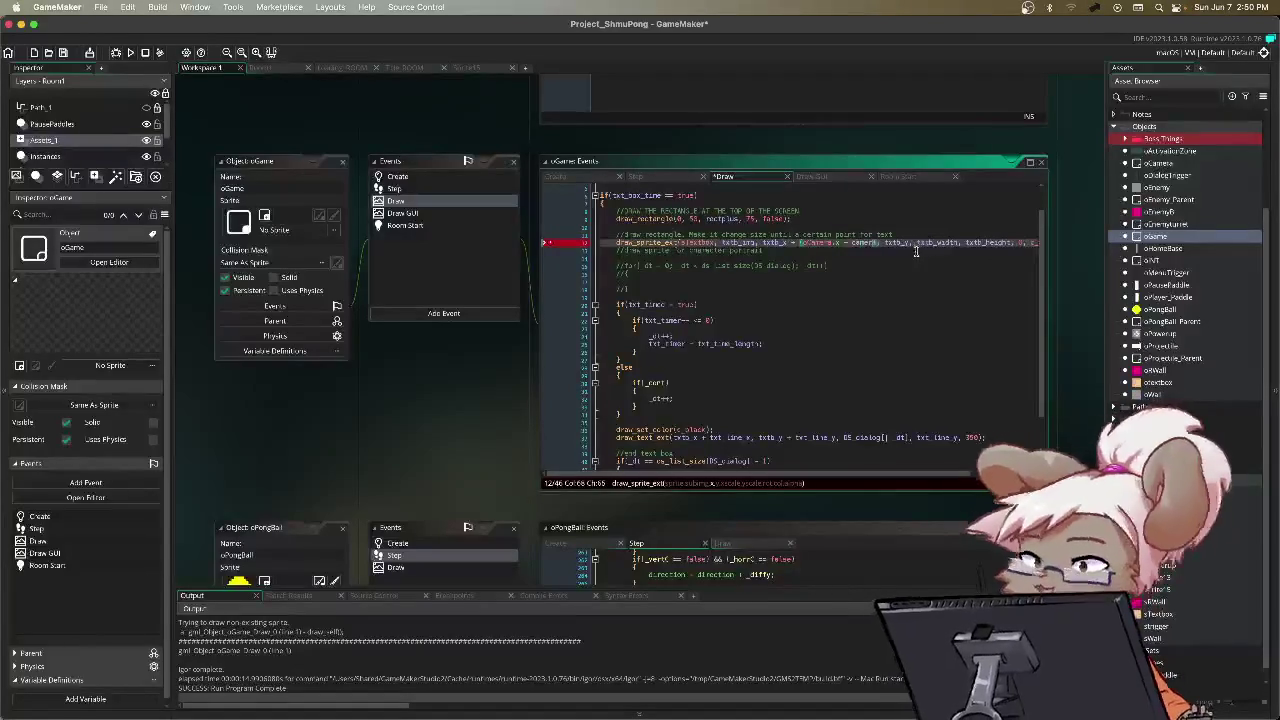
text(_get_view_x()
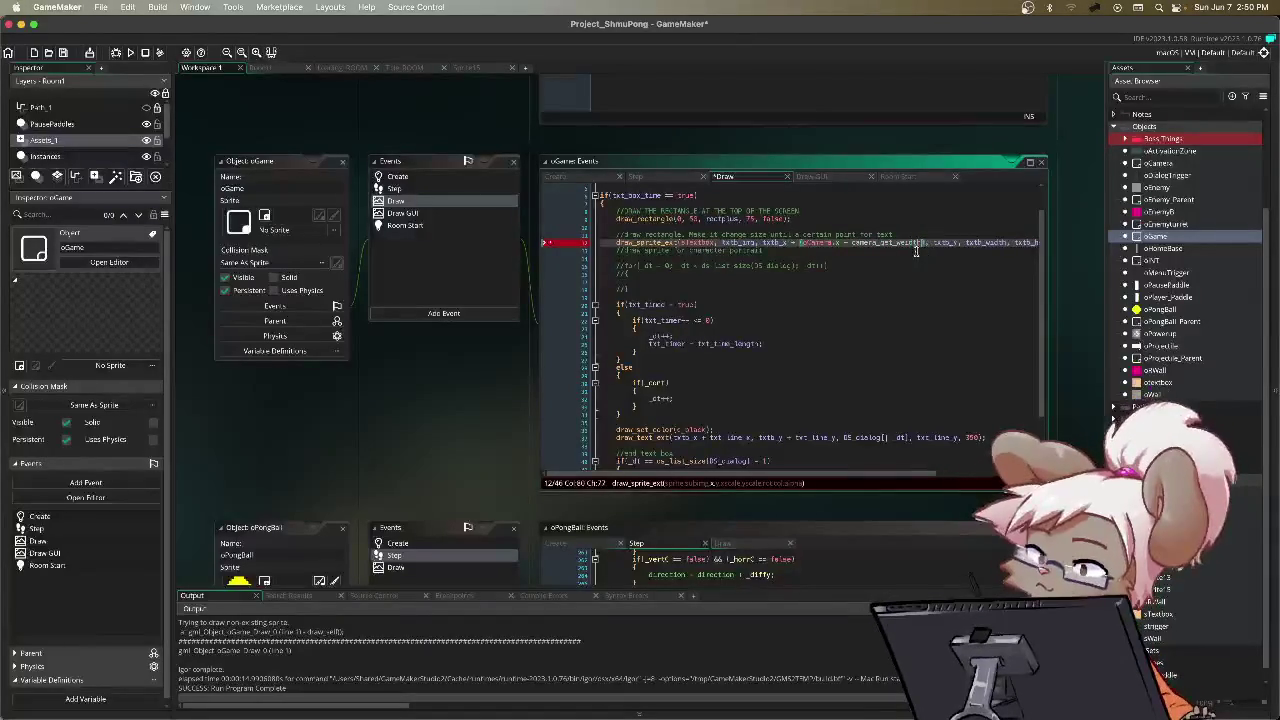
key(BackSpace)
key(BackSpace)
text(w)
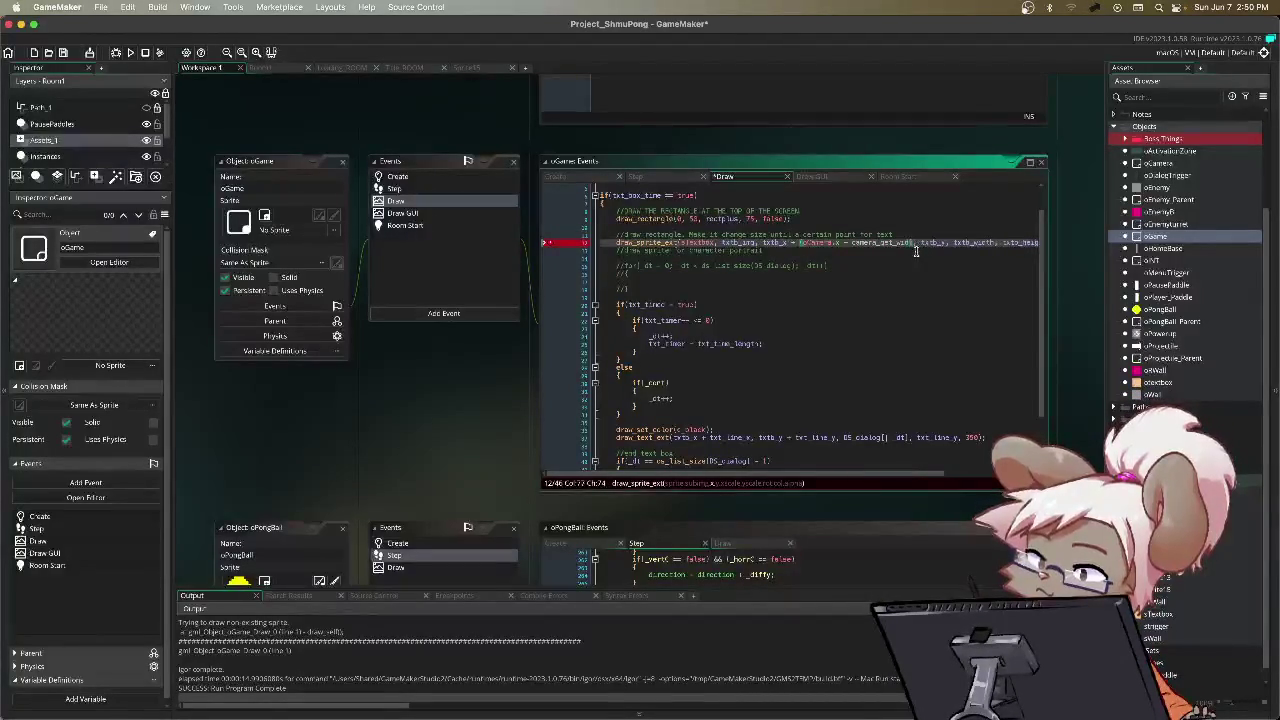
key(ctrl+z)
text(view_)
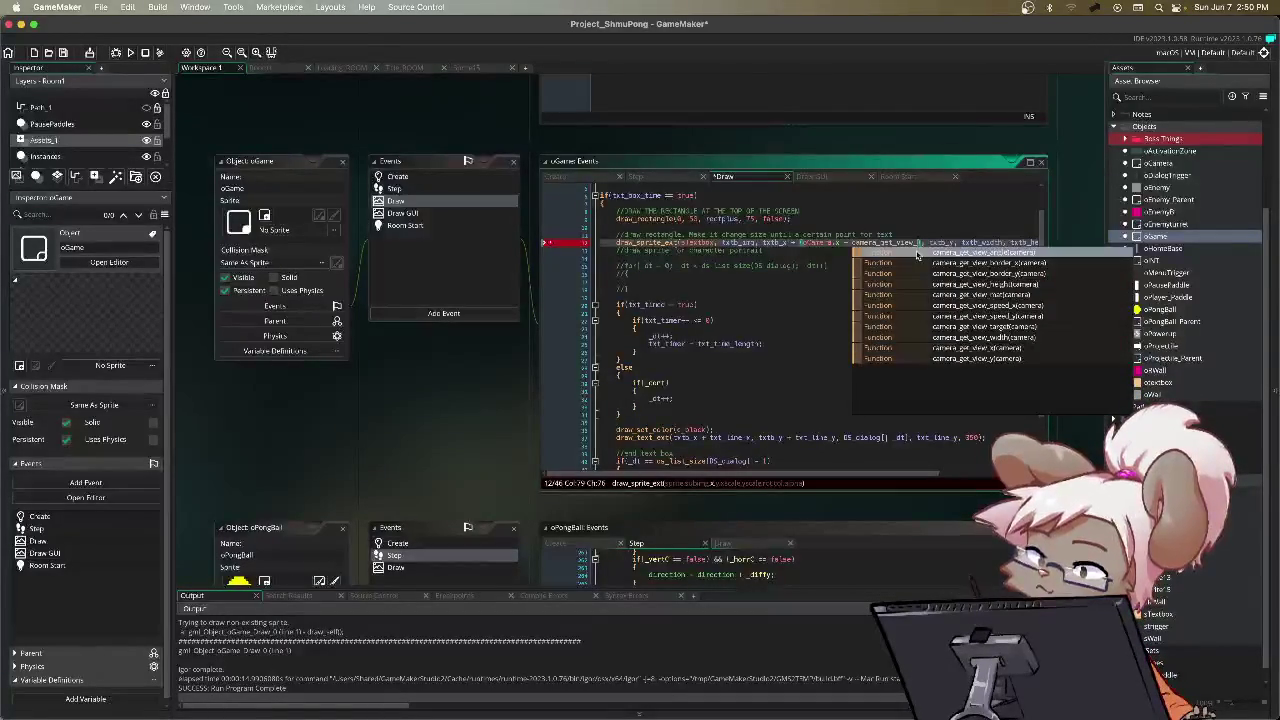
text(wi)
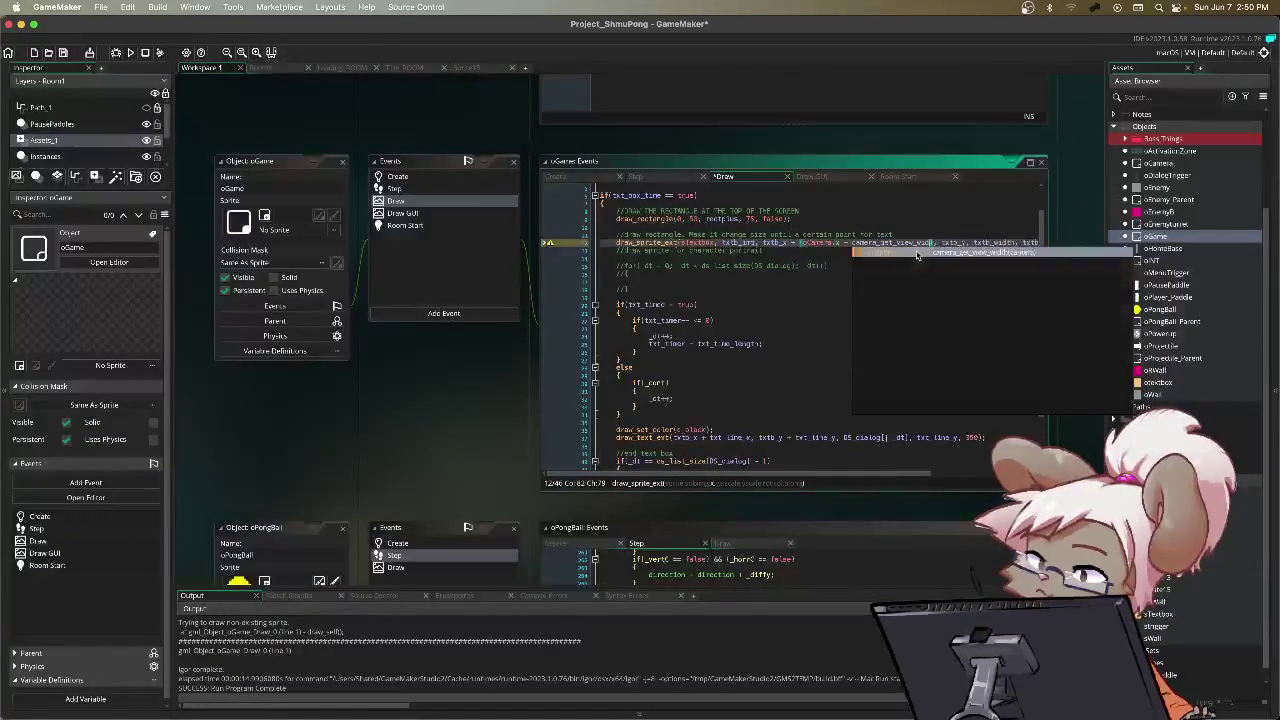
key(Return)
text(v)
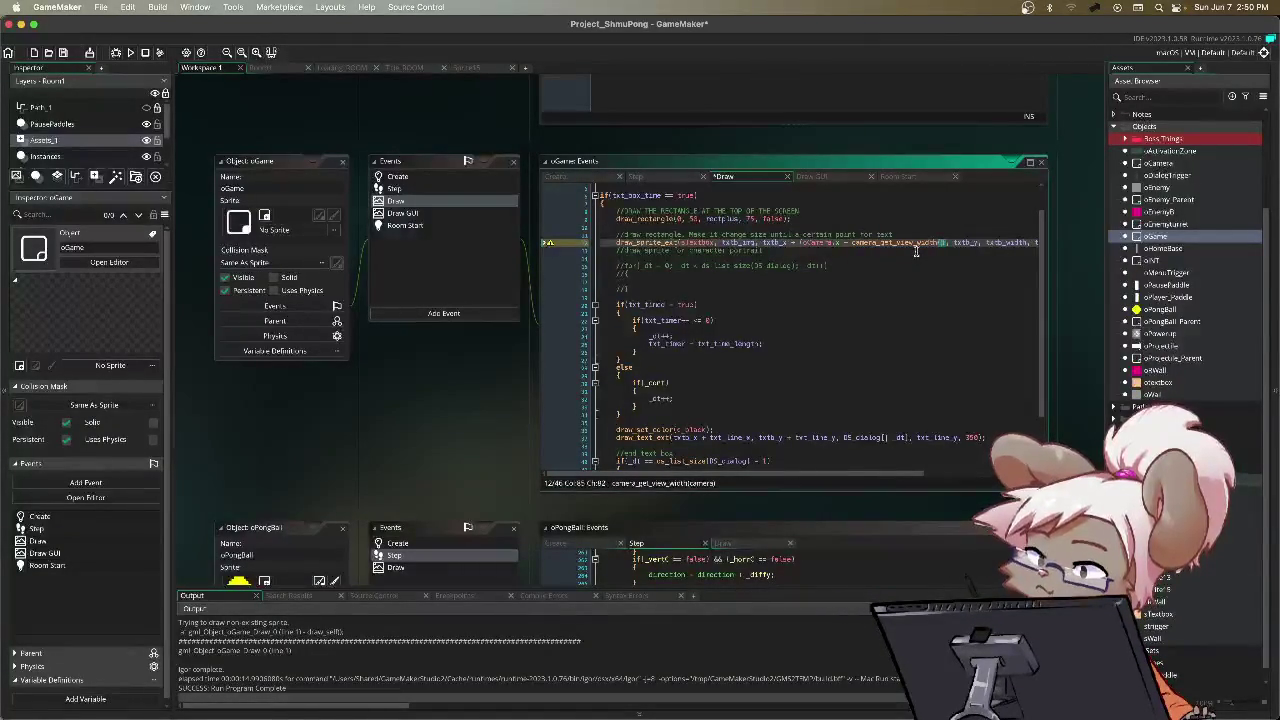
text(iew_camera[0)
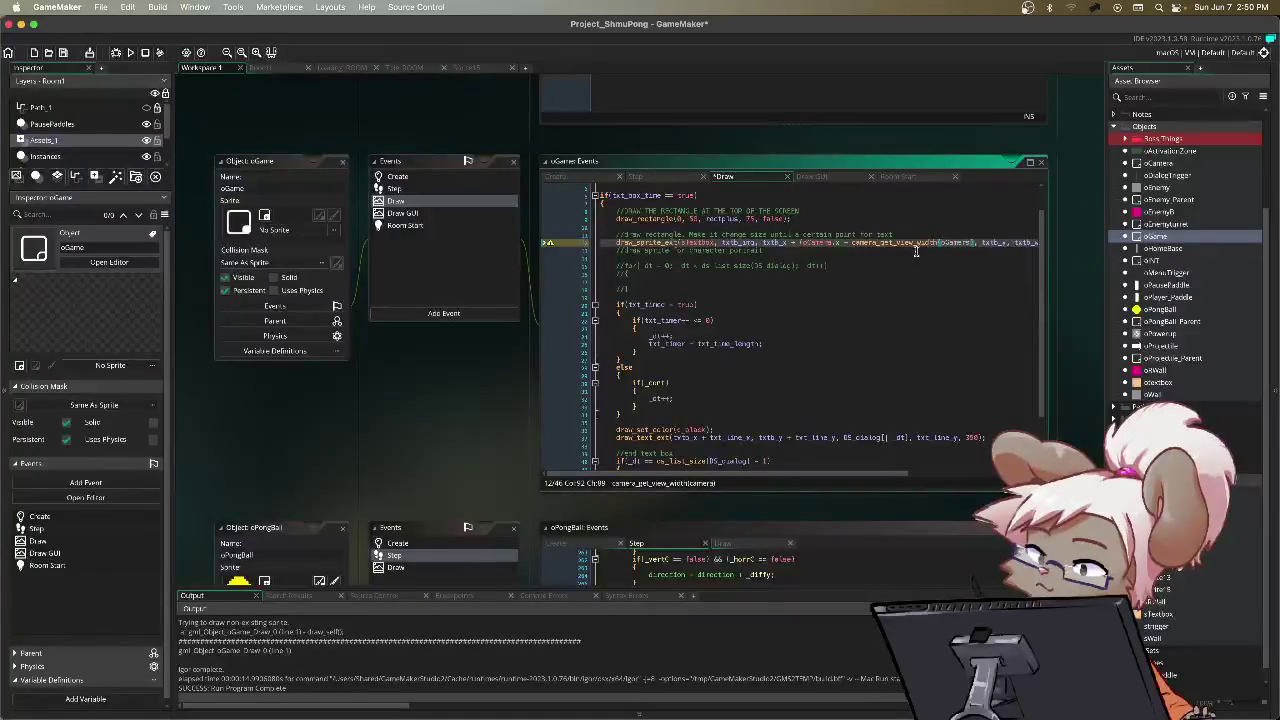
key(BackSpace)
key(BackSpace)
key(BackSpace)
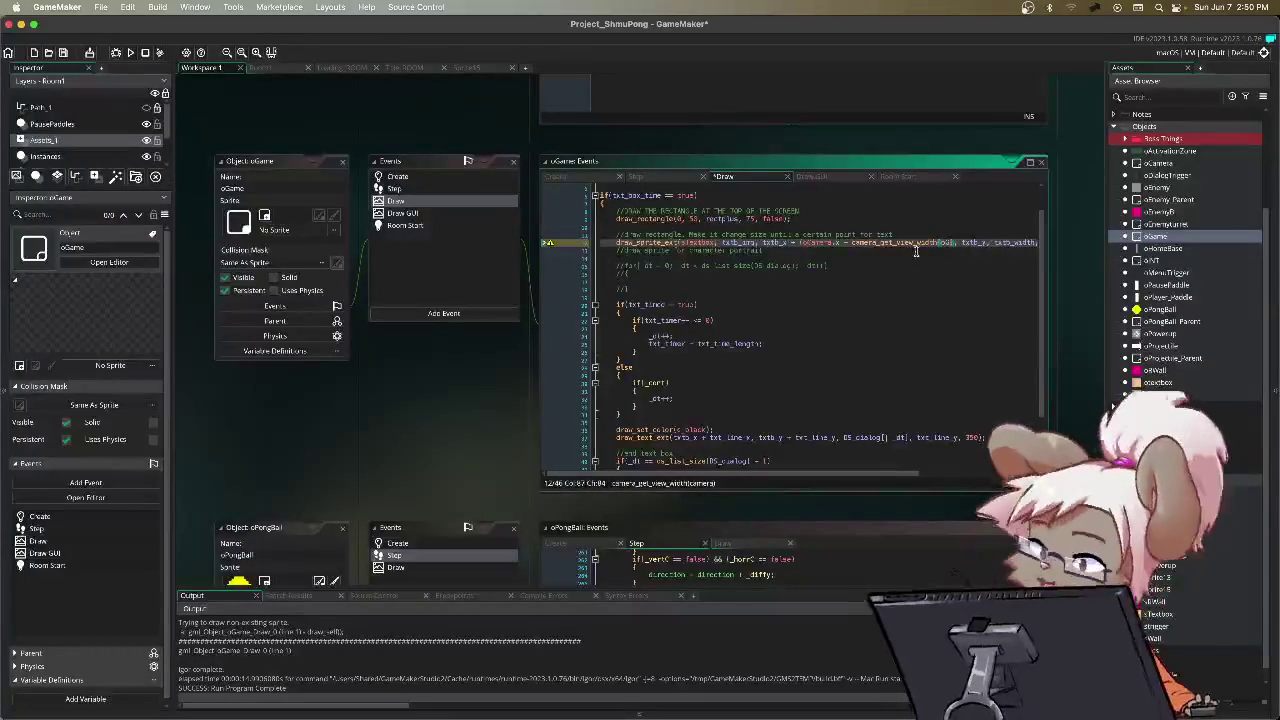
text(Camera)
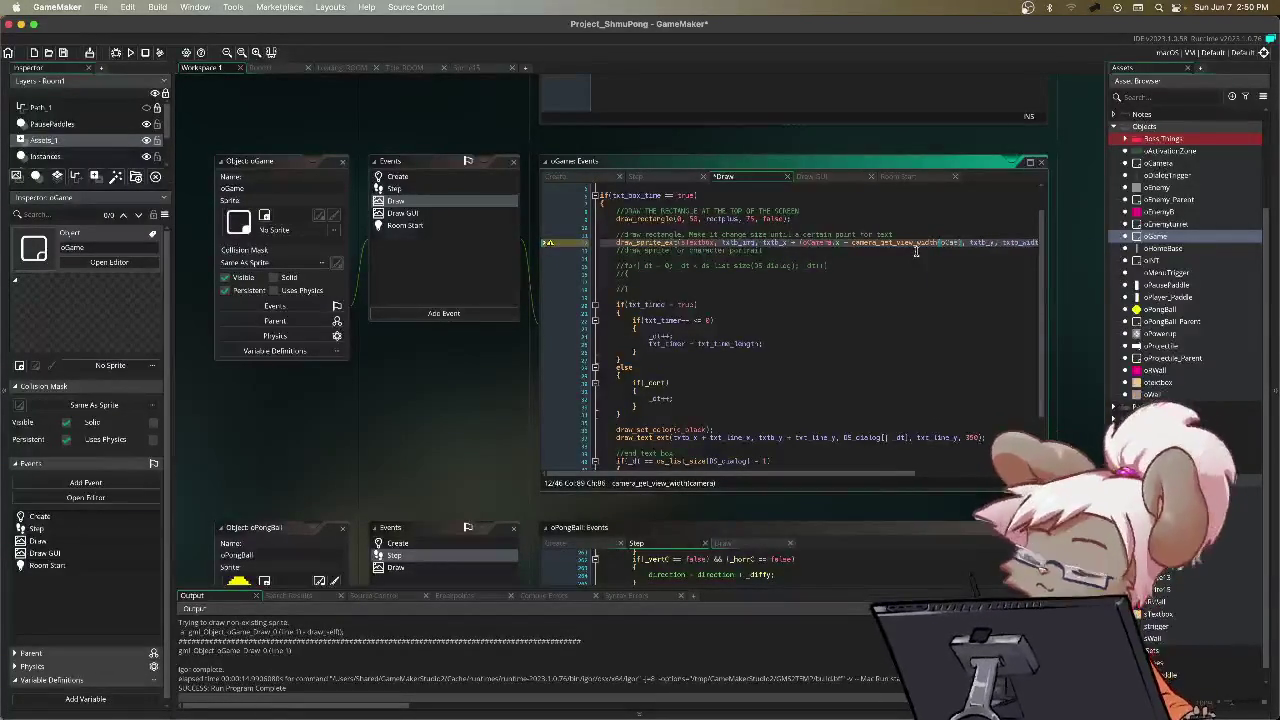
text())
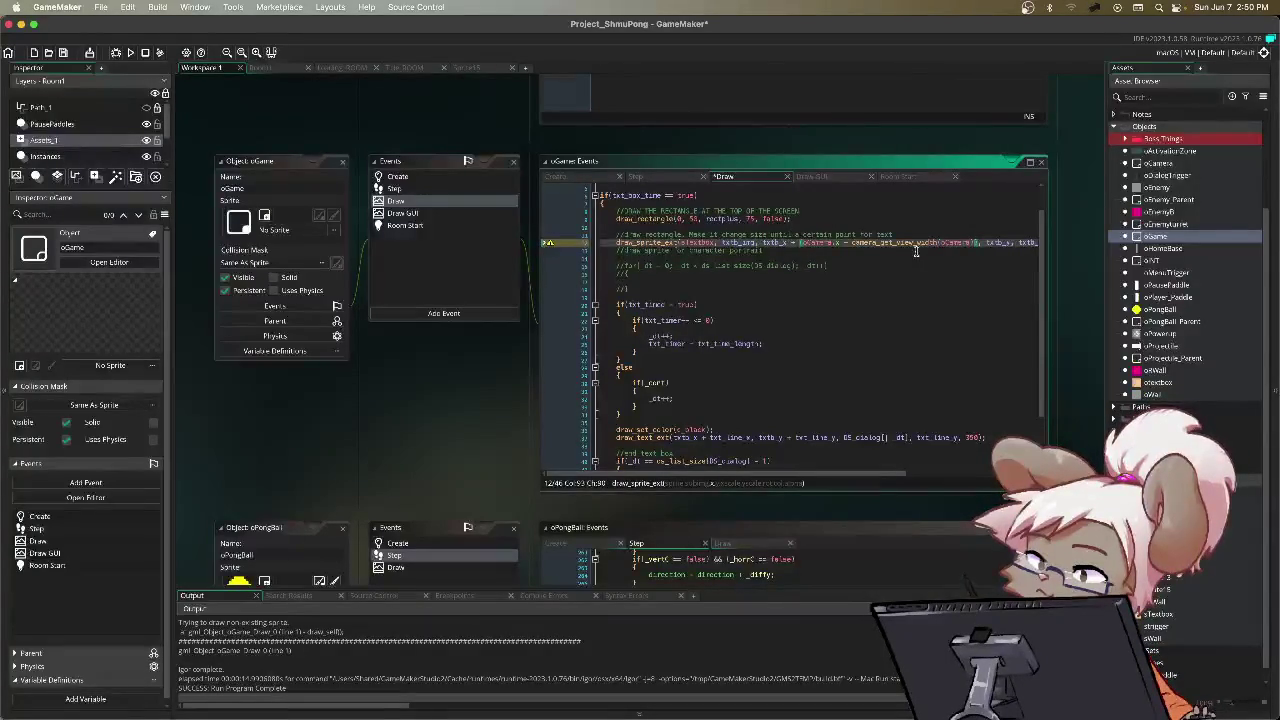
text( / 2)
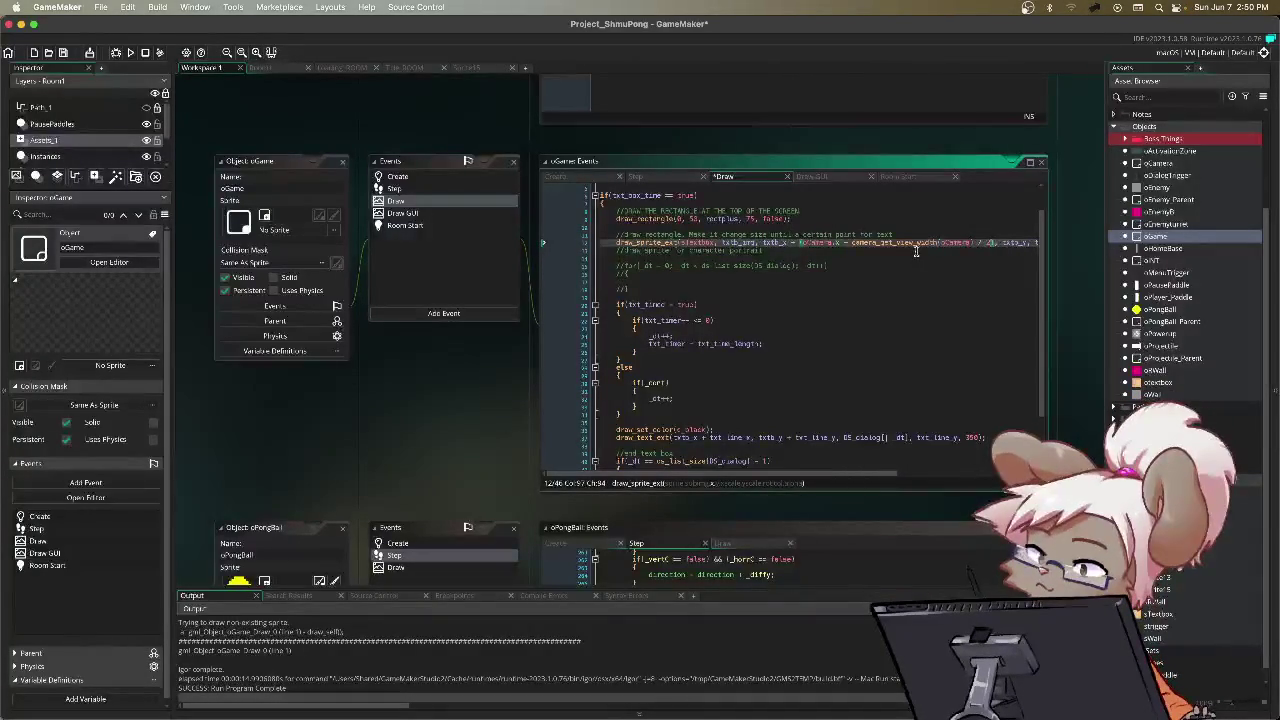
Step: Add the missing parenthesis to line 12, clear the stray breakpoint, and run the game
key(Left)
key(Right)
key(Right)
key(Right)
key(Left)
key(Left)
key(Left)
key(F9)
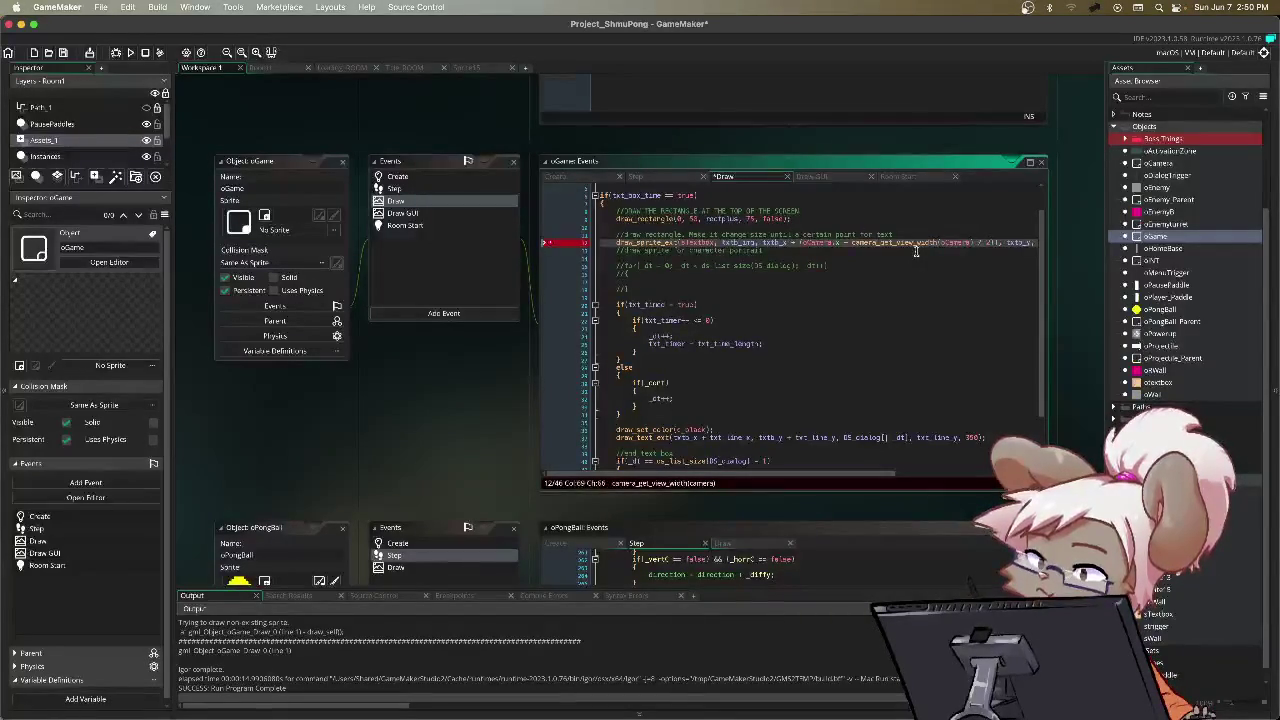
text(()
key(F9)
key(F5)
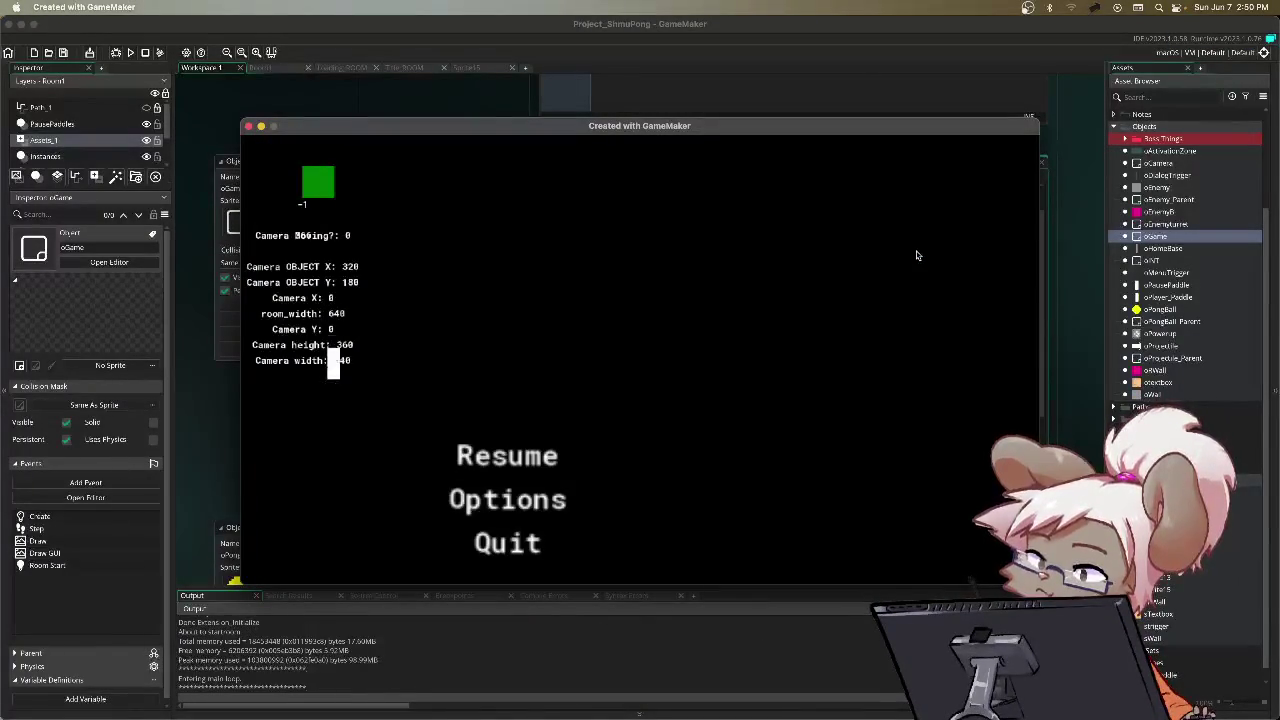
Step: Resume play to check the textbox position, then pause and close the game window
key(Return)
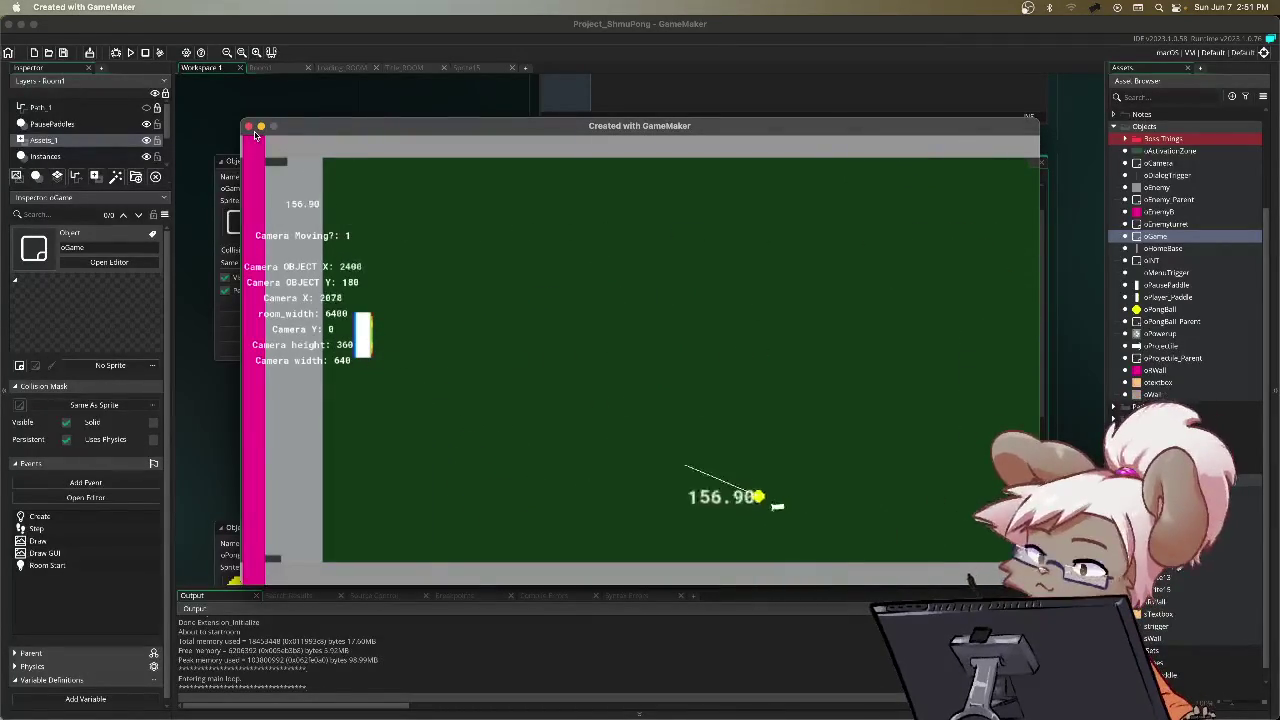
key(Escape)
key(Down)
click(249, 128)
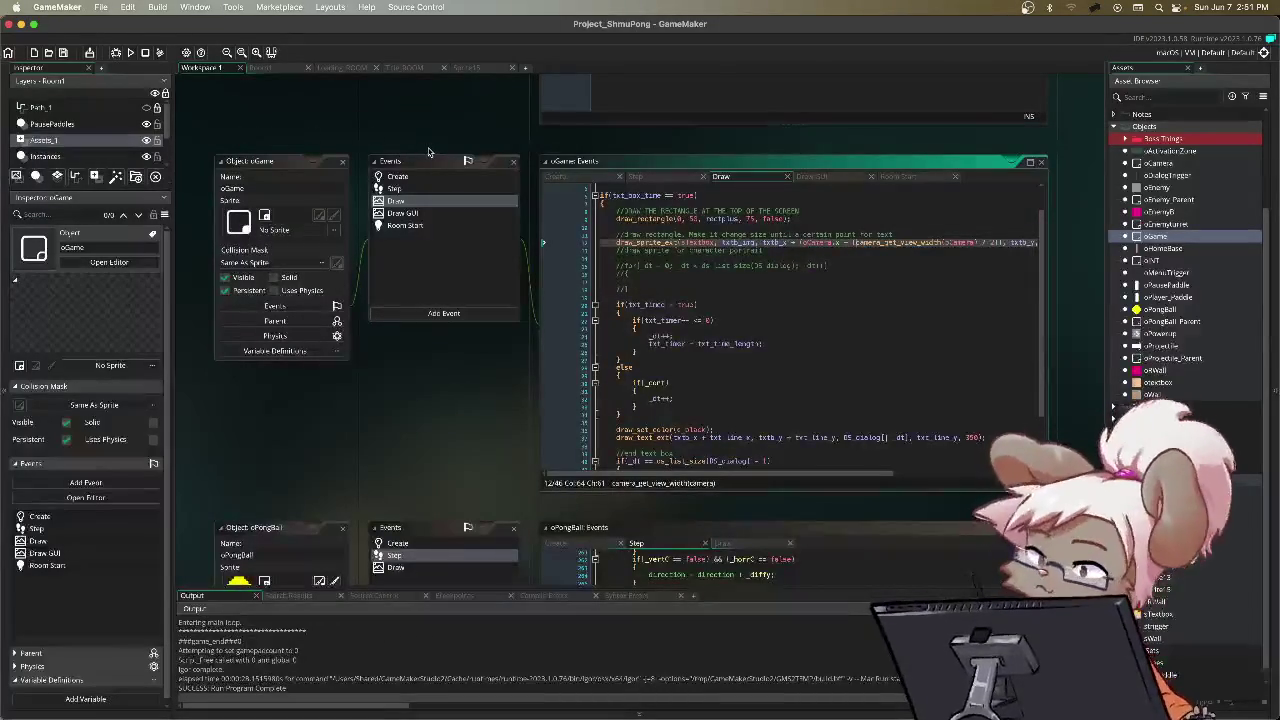
Step: Inspect the draw_sprite_ext call on line 12 and glance at the Room1 layout
click(779, 242)
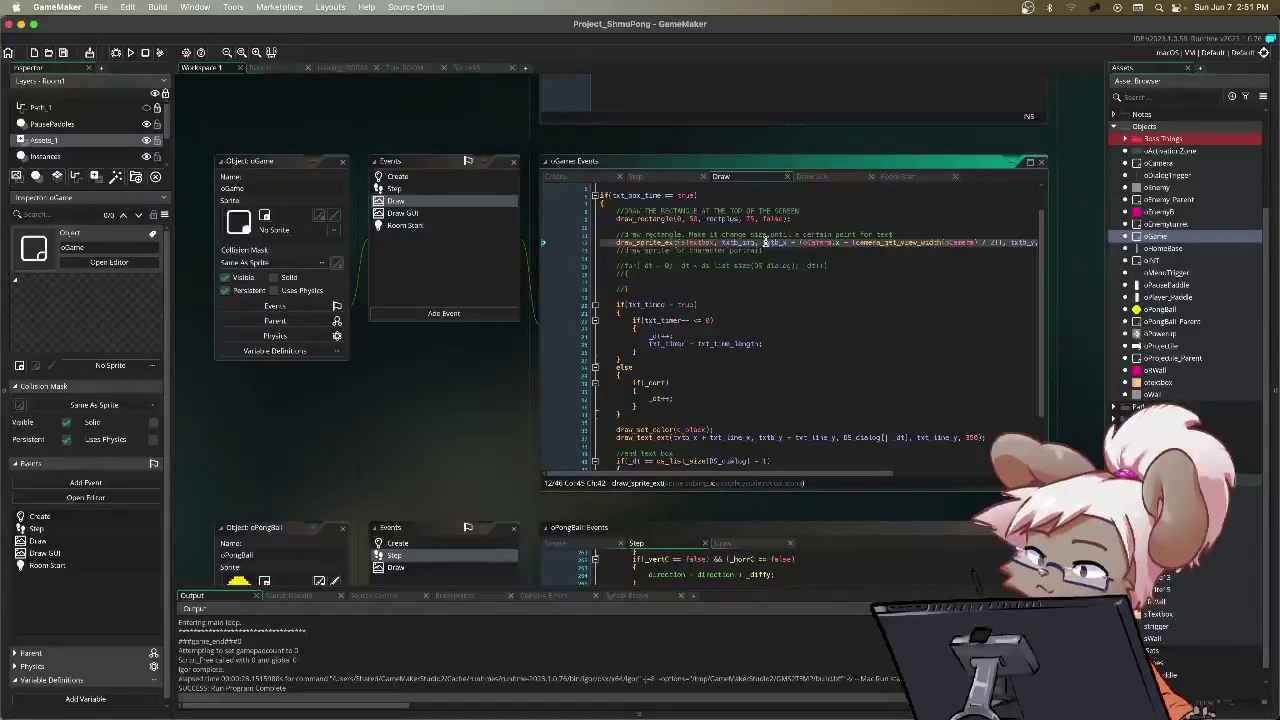
click(265, 68)
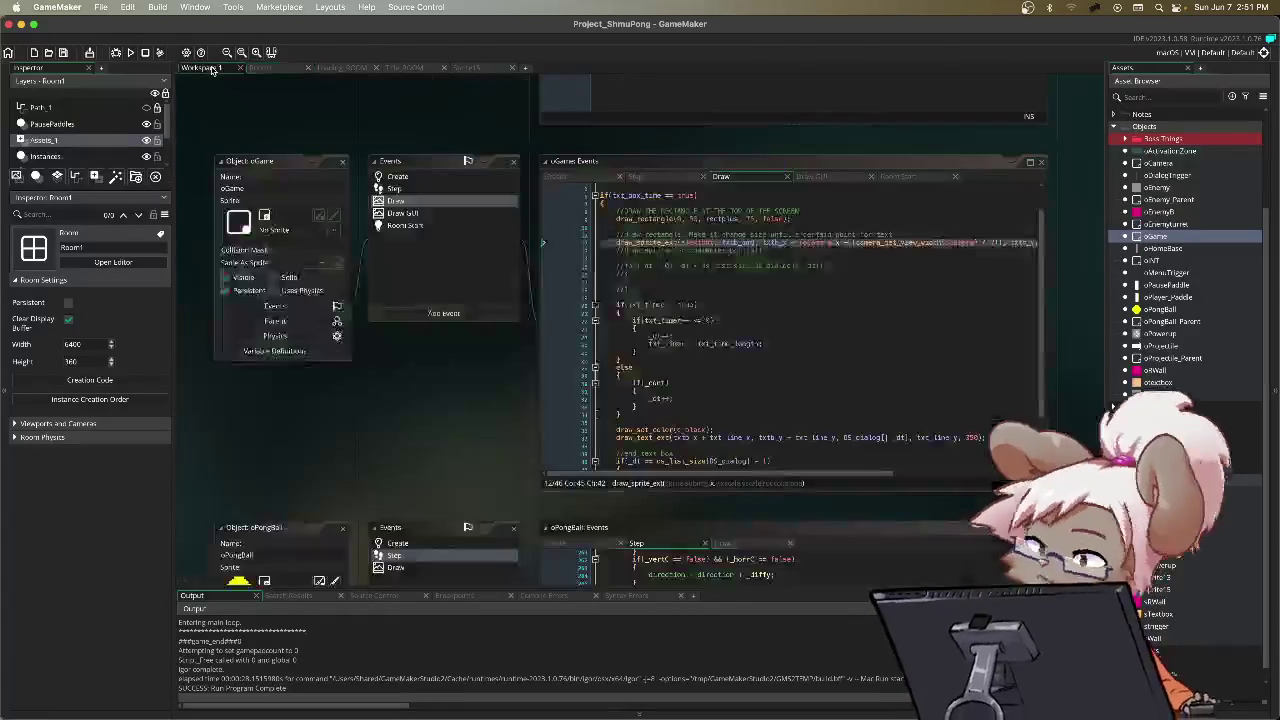
click(203, 68)
Step: Change txtb_x from 256 to 40 in oGame's Create event and rerun the game with F5
click(555, 176)
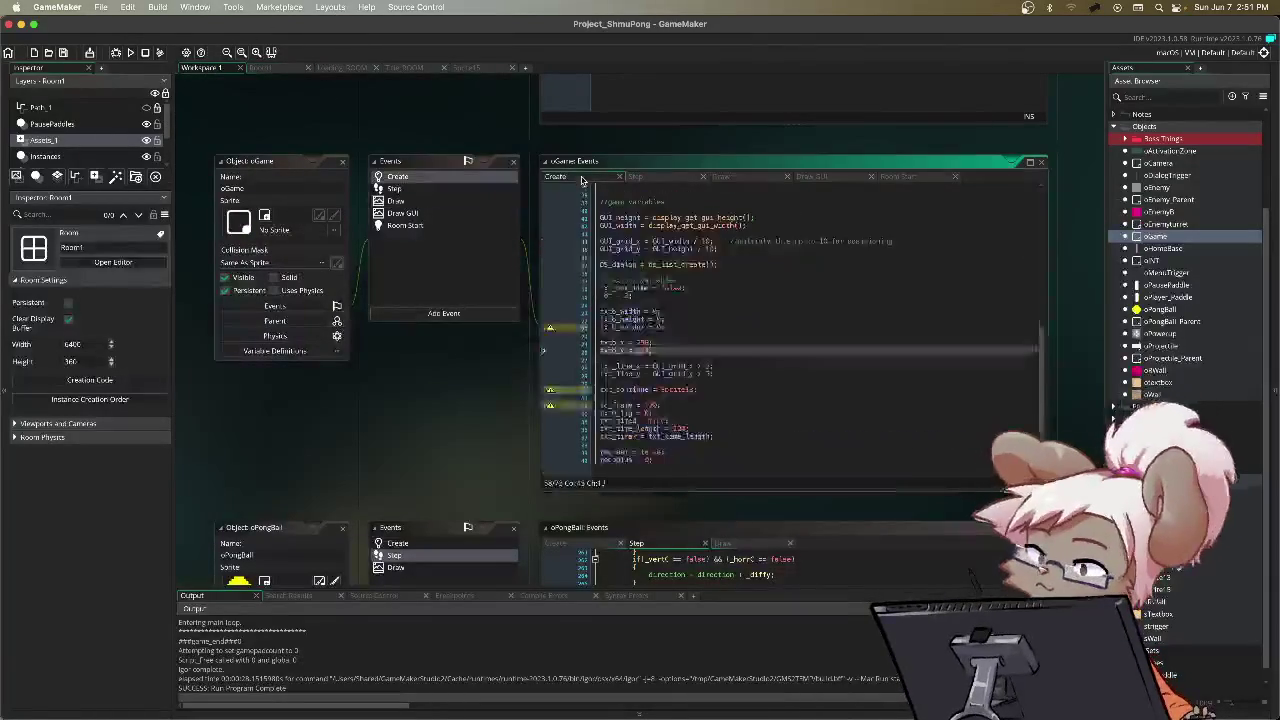
drag(652, 343, 637, 343)
text(40)
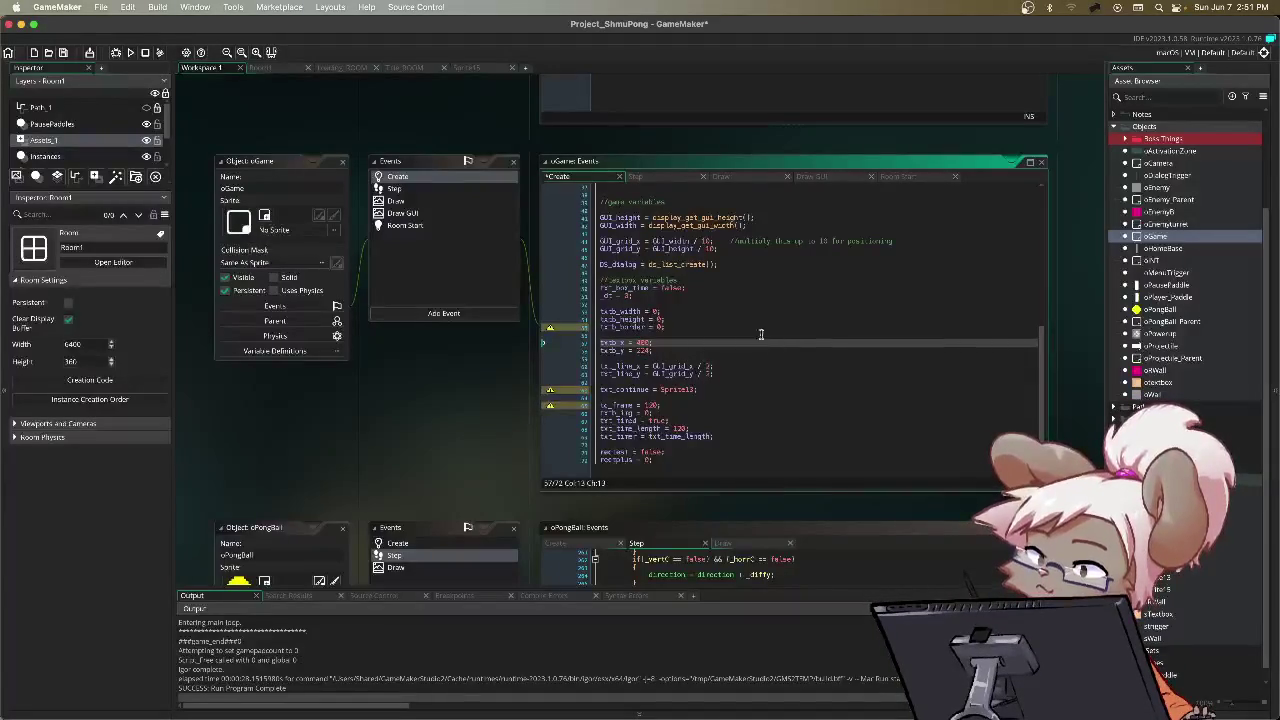
key(F5)
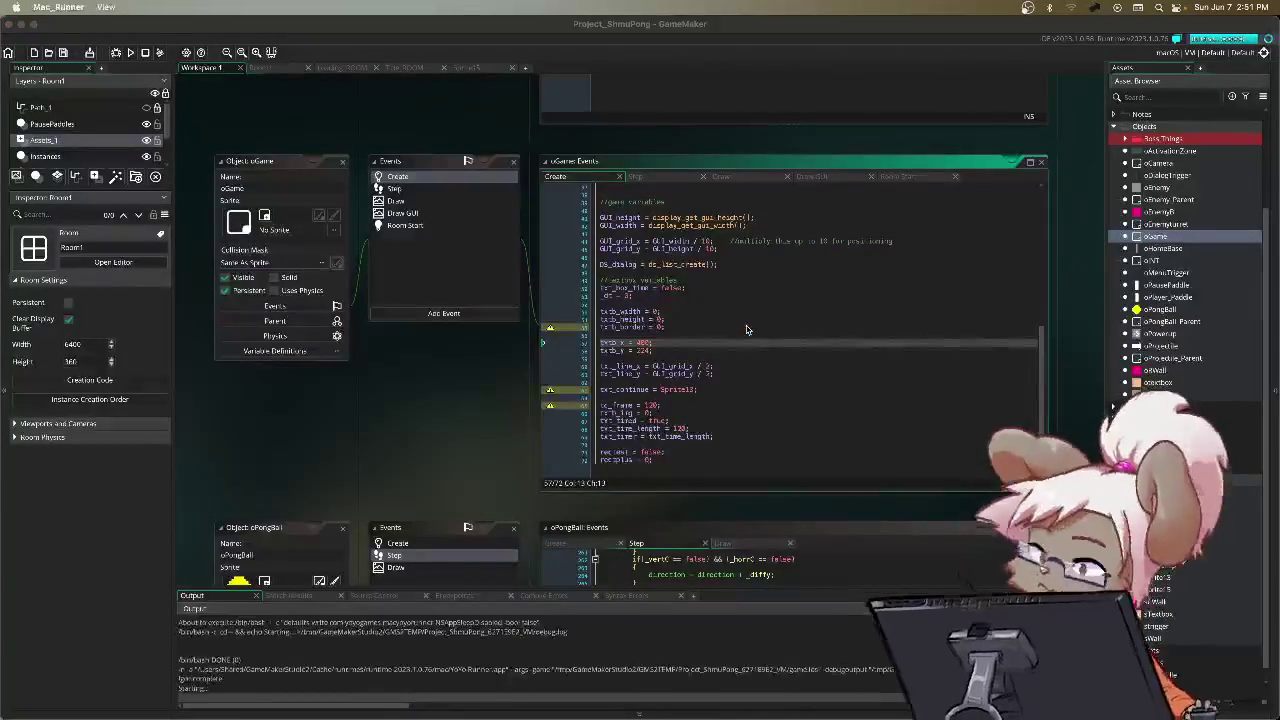
Step: Resume play and stop the run, triggering the missing oCamera instance error on Draw line 12
key(Down)
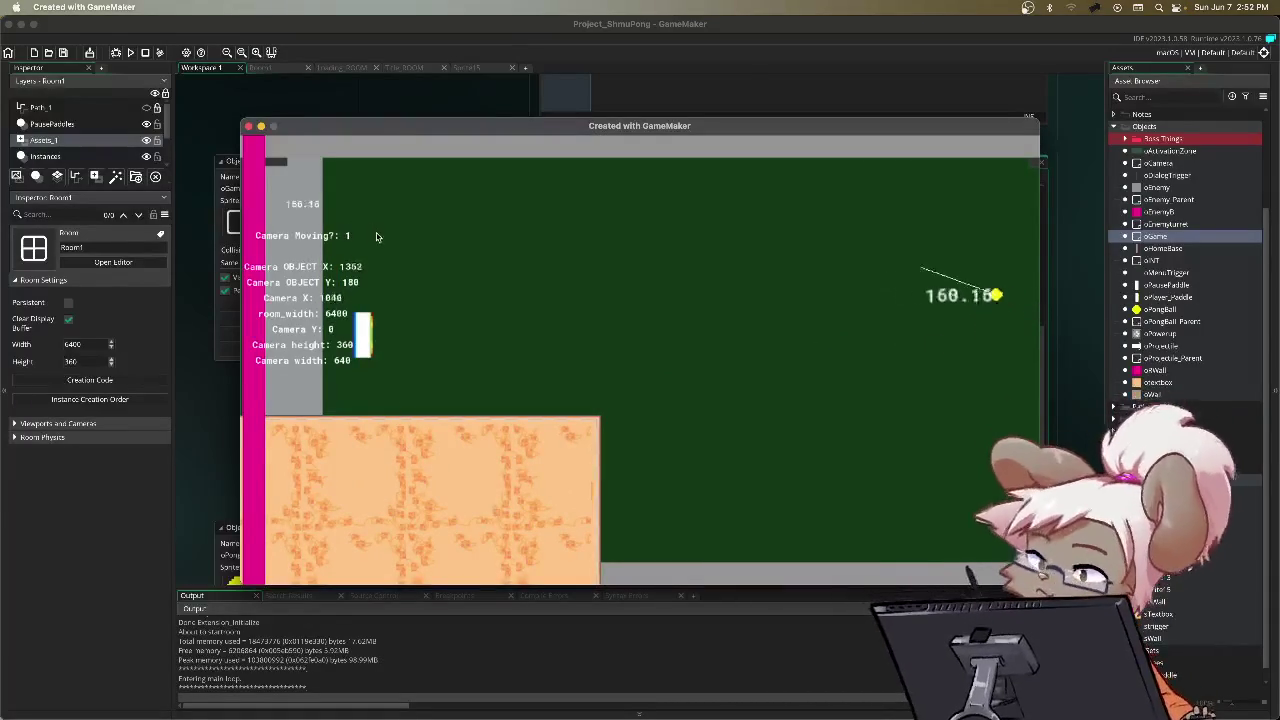
click(249, 127)
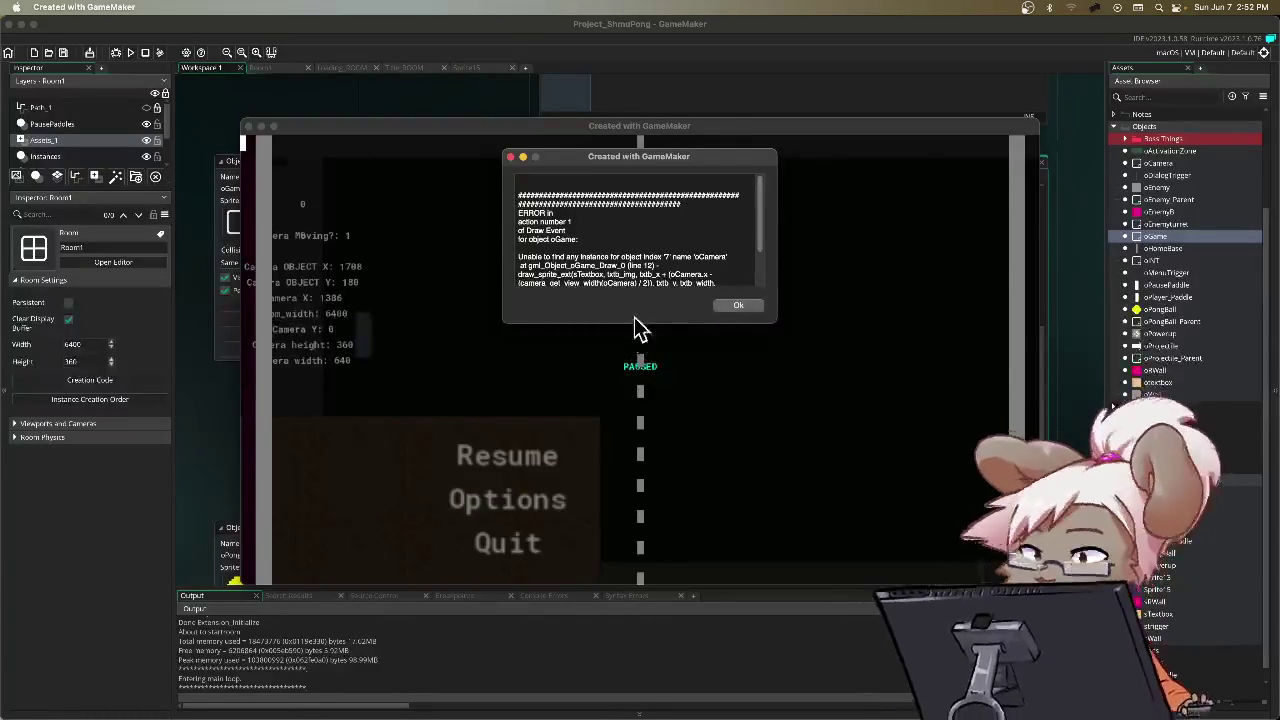
Step: Read the full missing-oCamera error message and dismiss it with Ok
scroll(556, 266, down, 2)
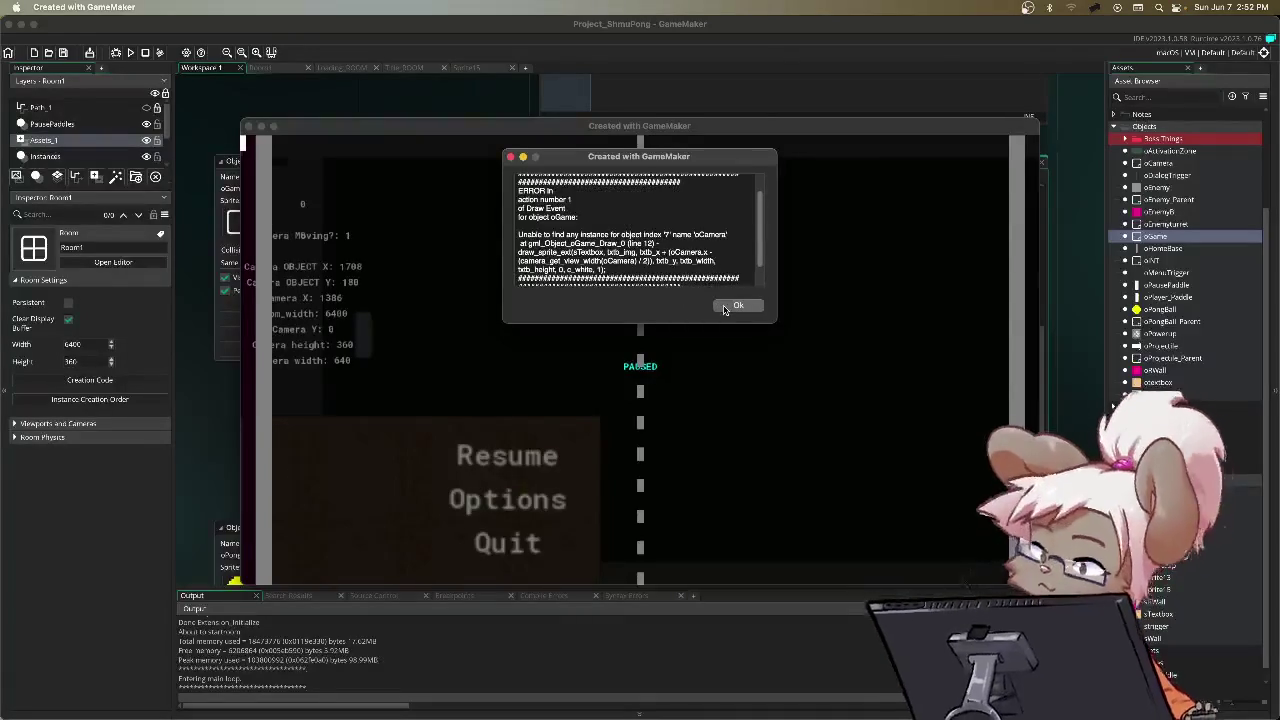
click(724, 307)
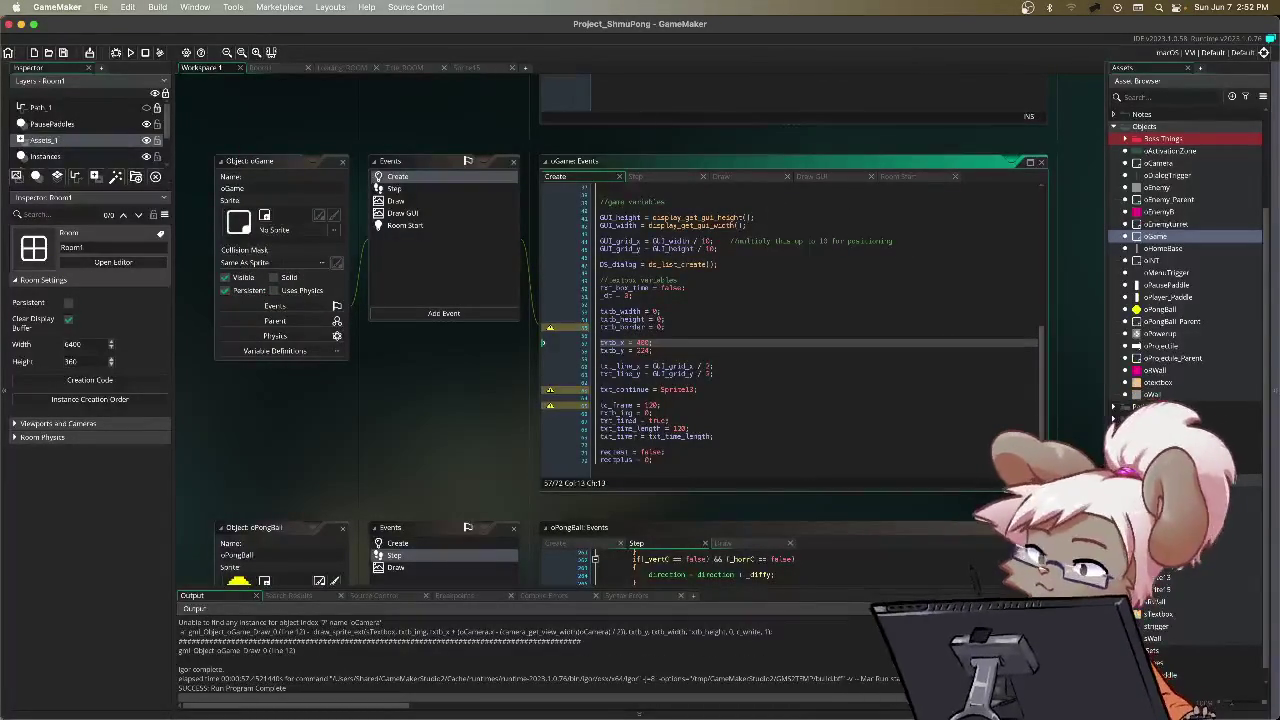
Step: Open oGame's Draw event and inspect line 12's camera expression and the textbox block, lines 11–26
click(744, 178)
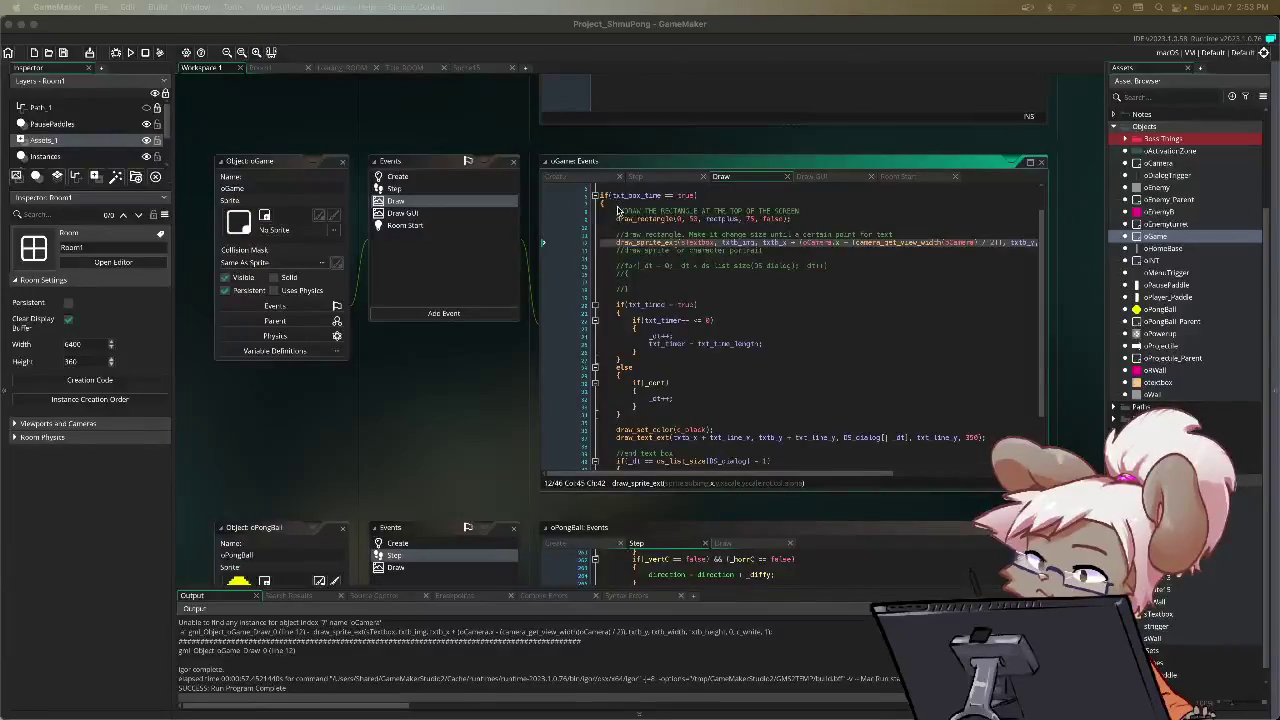
click(633, 266)
scroll(633, 266, up, 1)
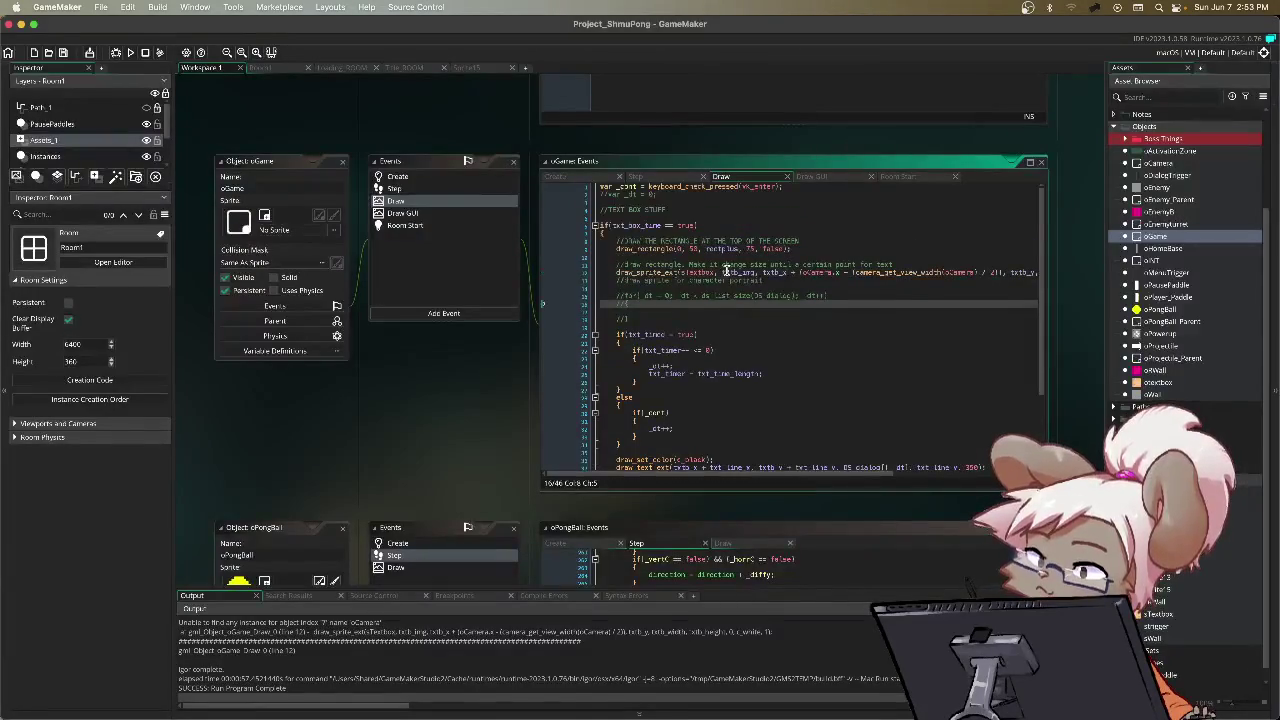
drag(862, 470, 924, 478)
click(852, 272)
drag(850, 276, 728, 276)
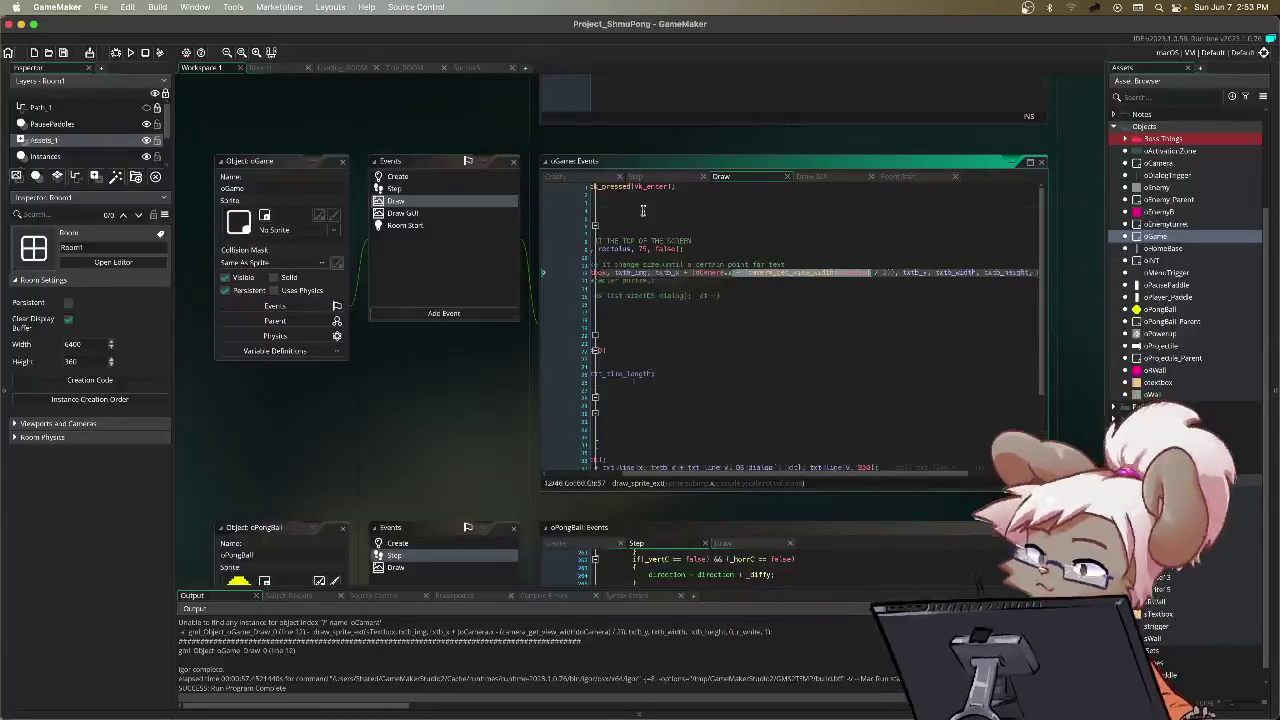
drag(640, 222, 808, 392)
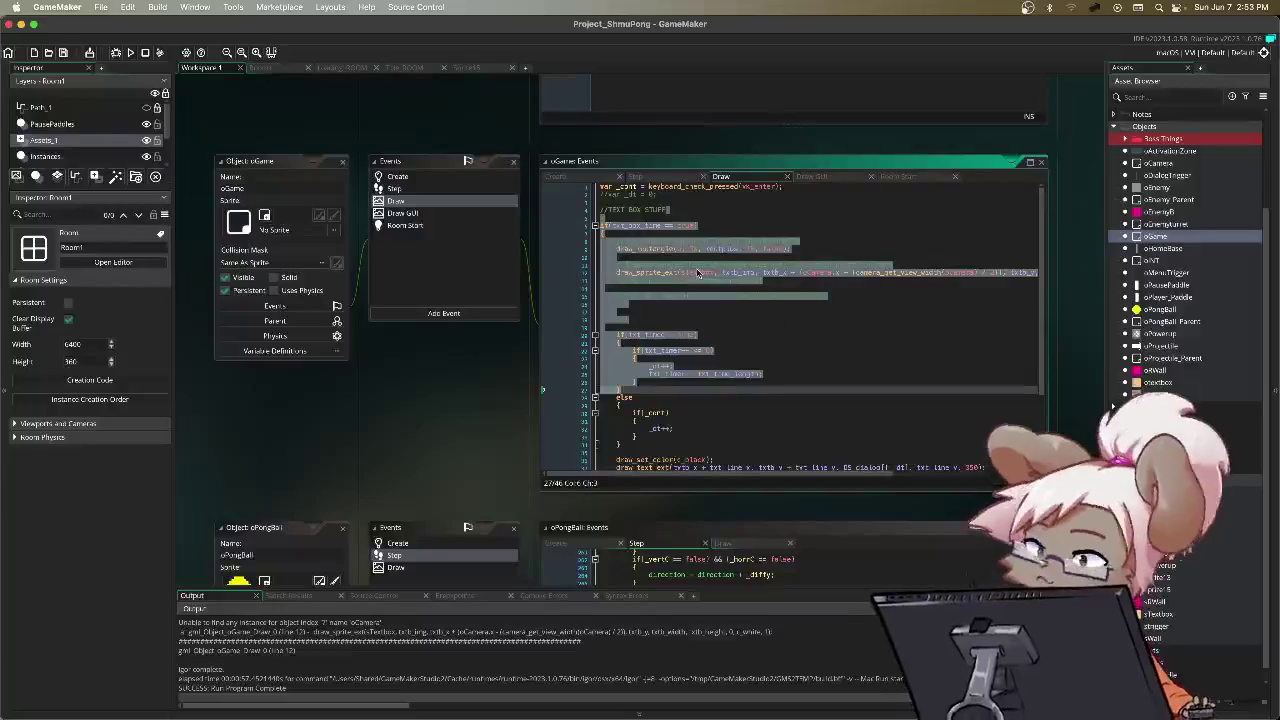
key(Up)
key(Up)
key(Up)
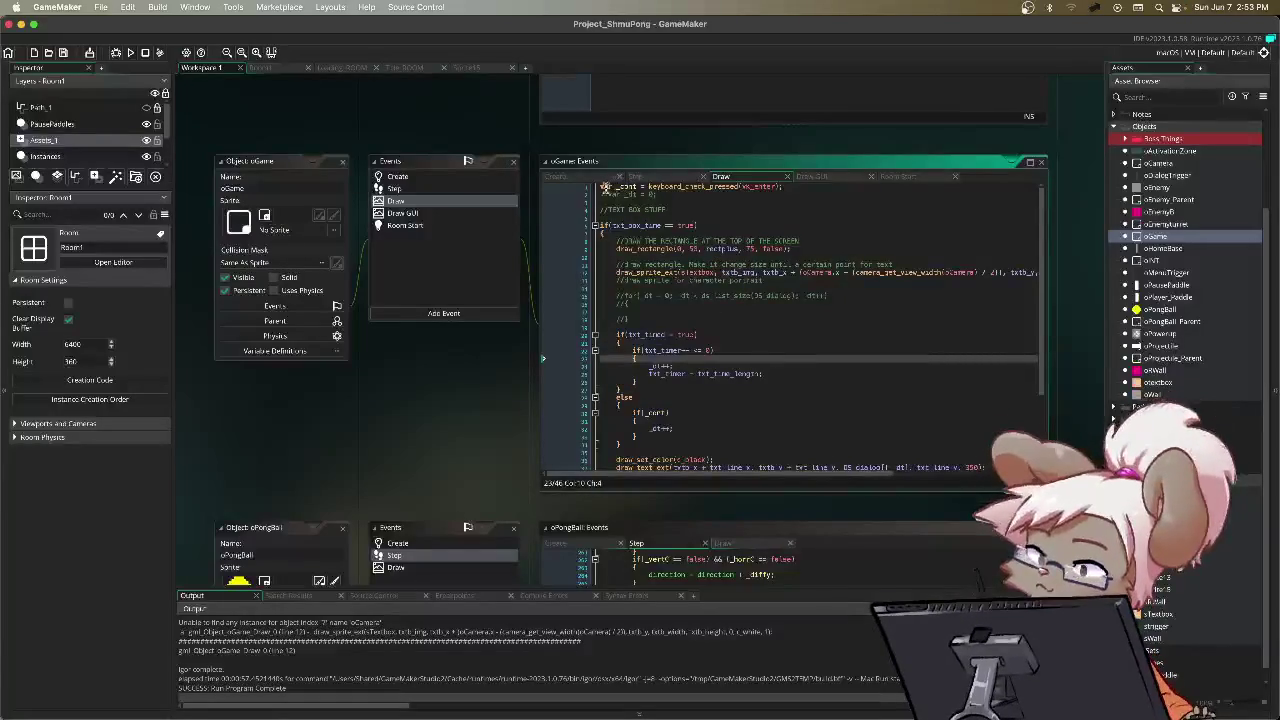
Step: Select all Draw code with Ctrl+A, indent it with Tab, and insert a blank first line
click(600, 187)
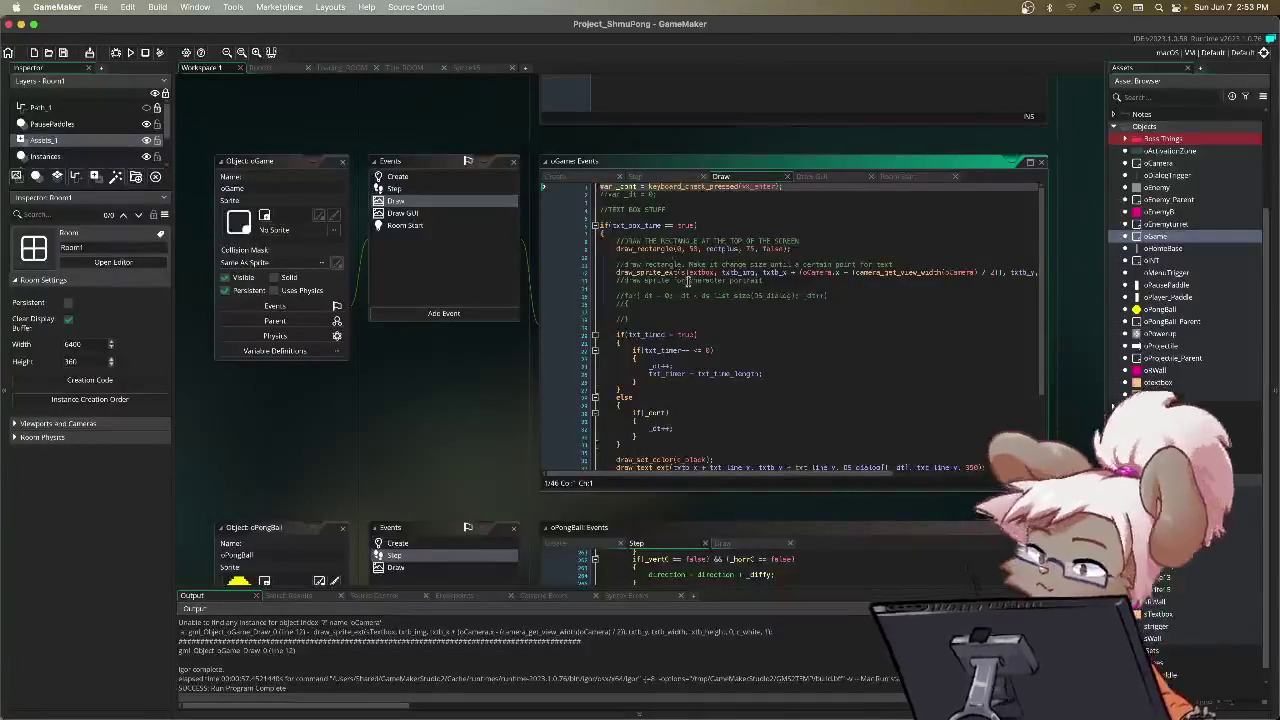
scroll(664, 264, down, 4)
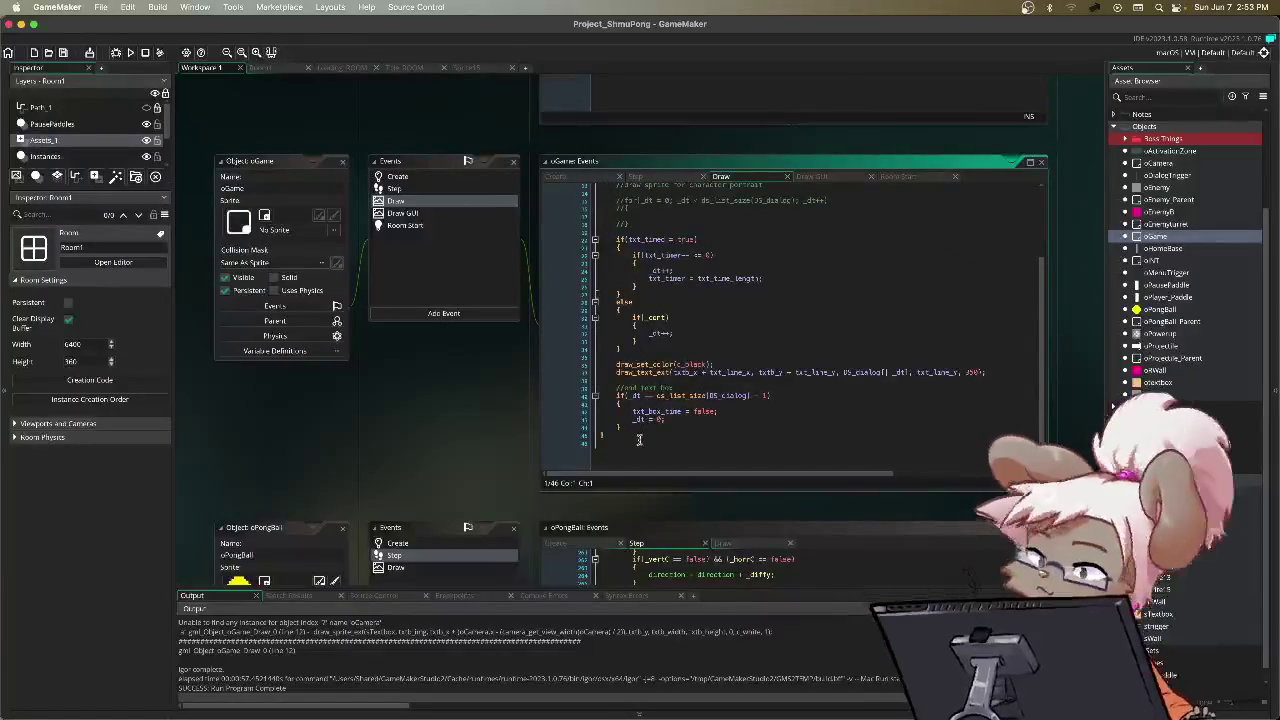
key(ctrl+a)
scroll(656, 337, up, 5)
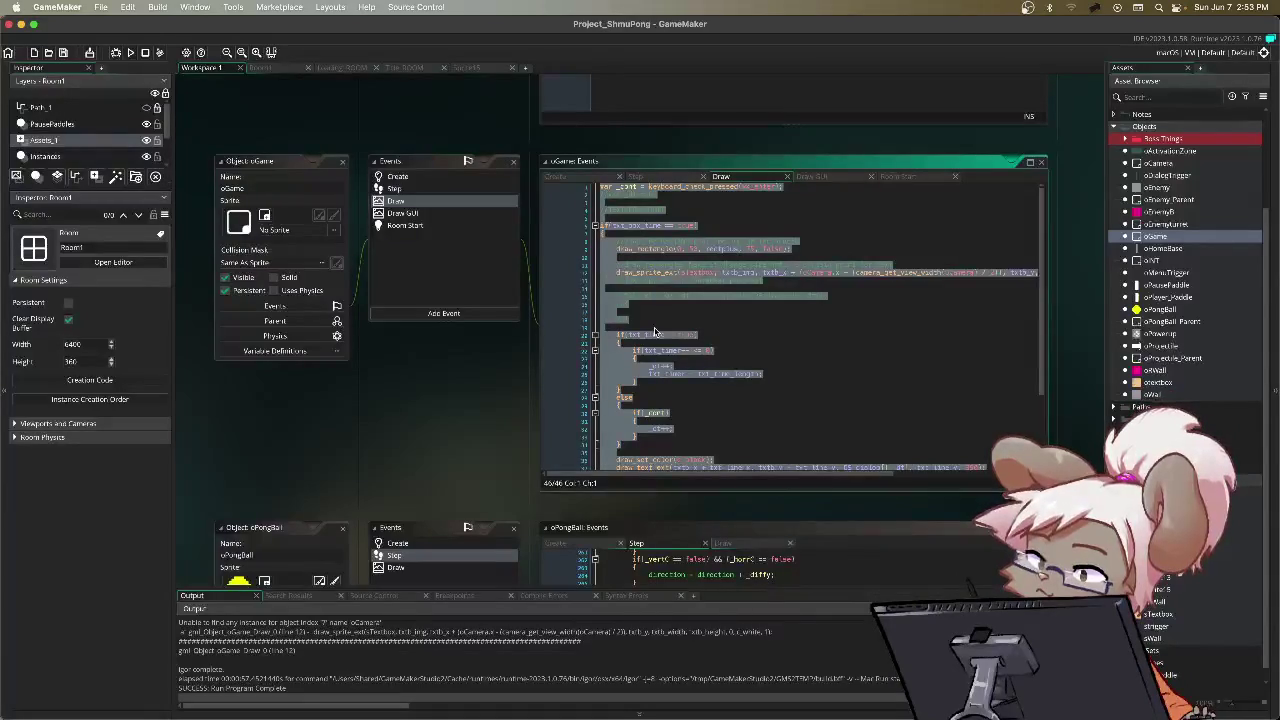
key(Tab)
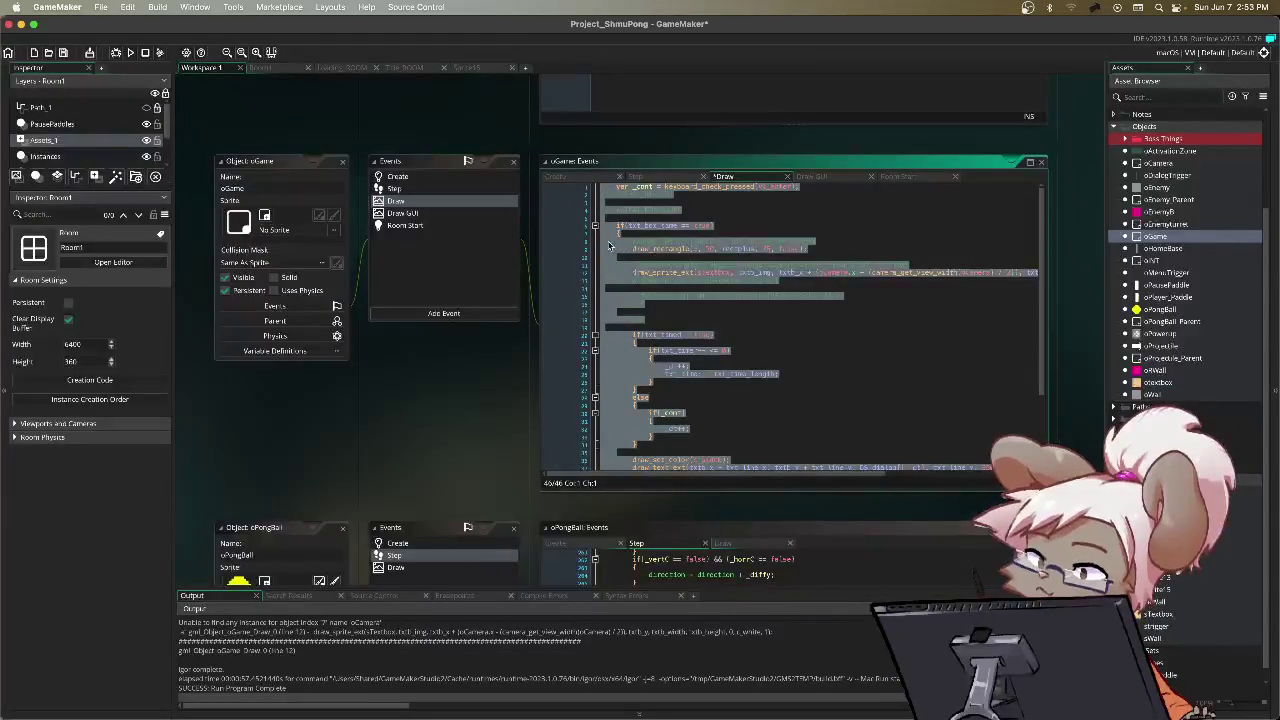
click(620, 197)
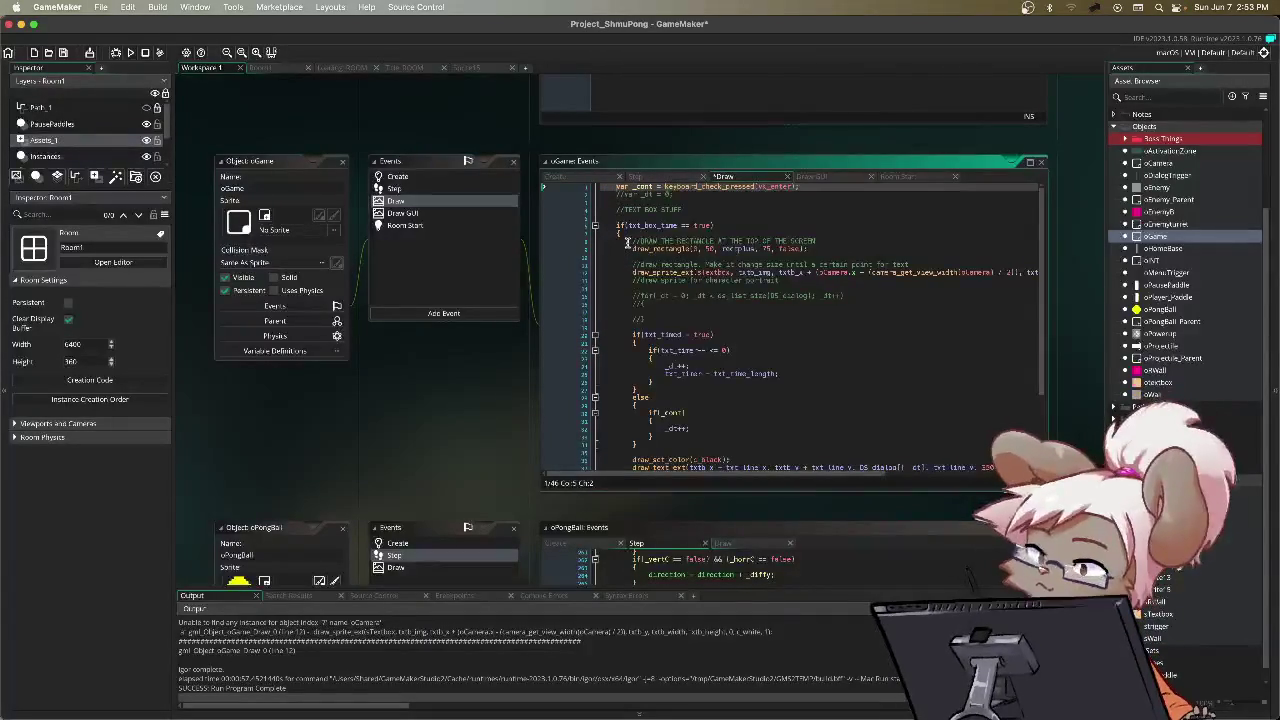
key(Return)
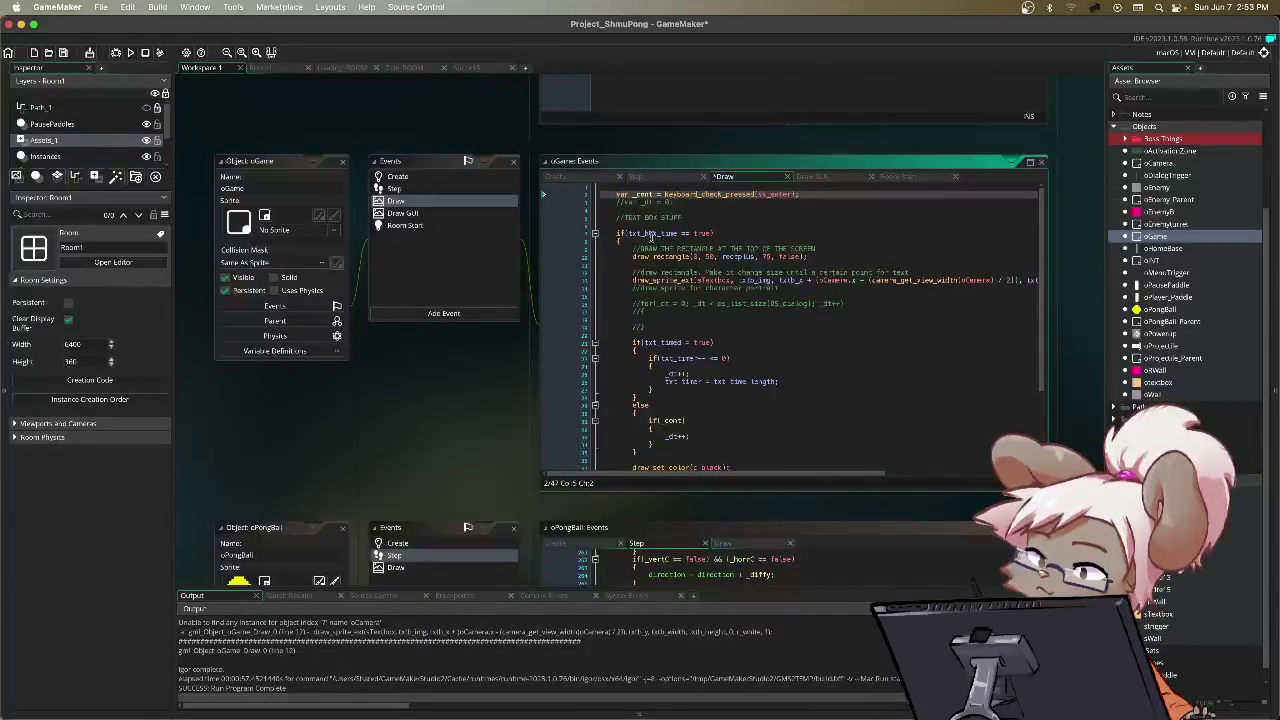
key(Up)
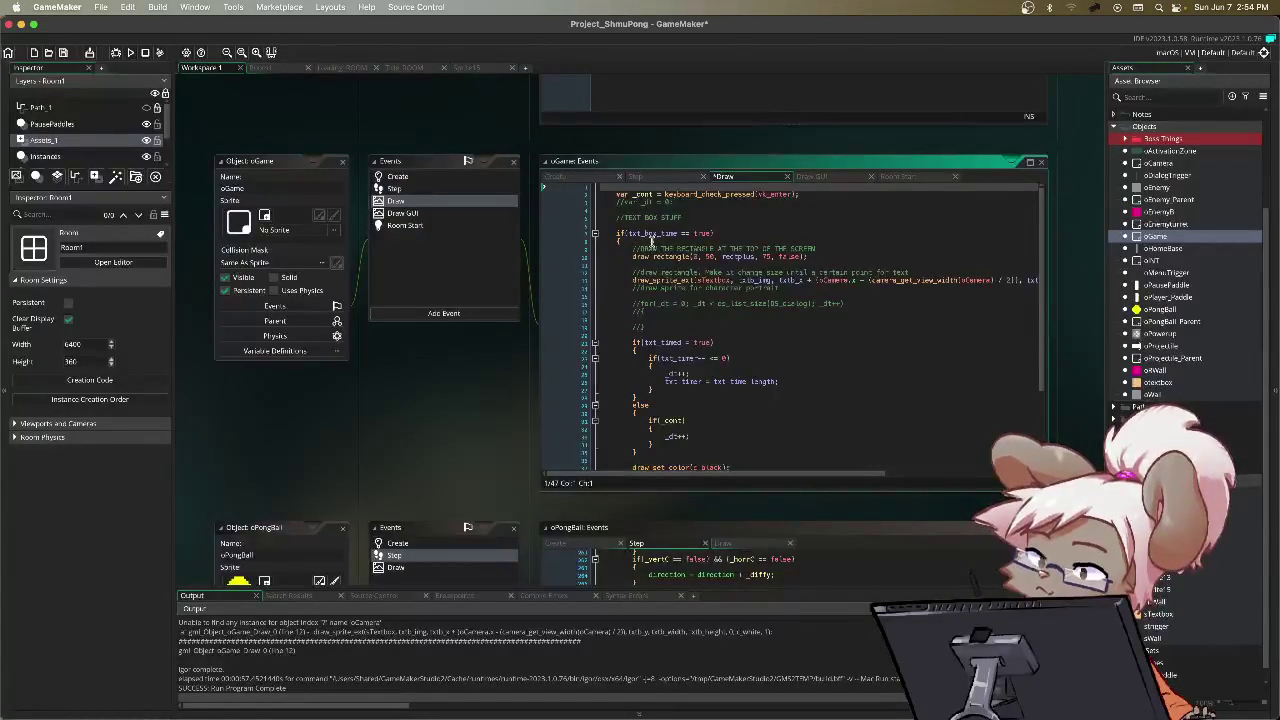
Step: Write if(gamestate == GAMESTATE.PAUSE) on line 1 of the Draw code
text(if()
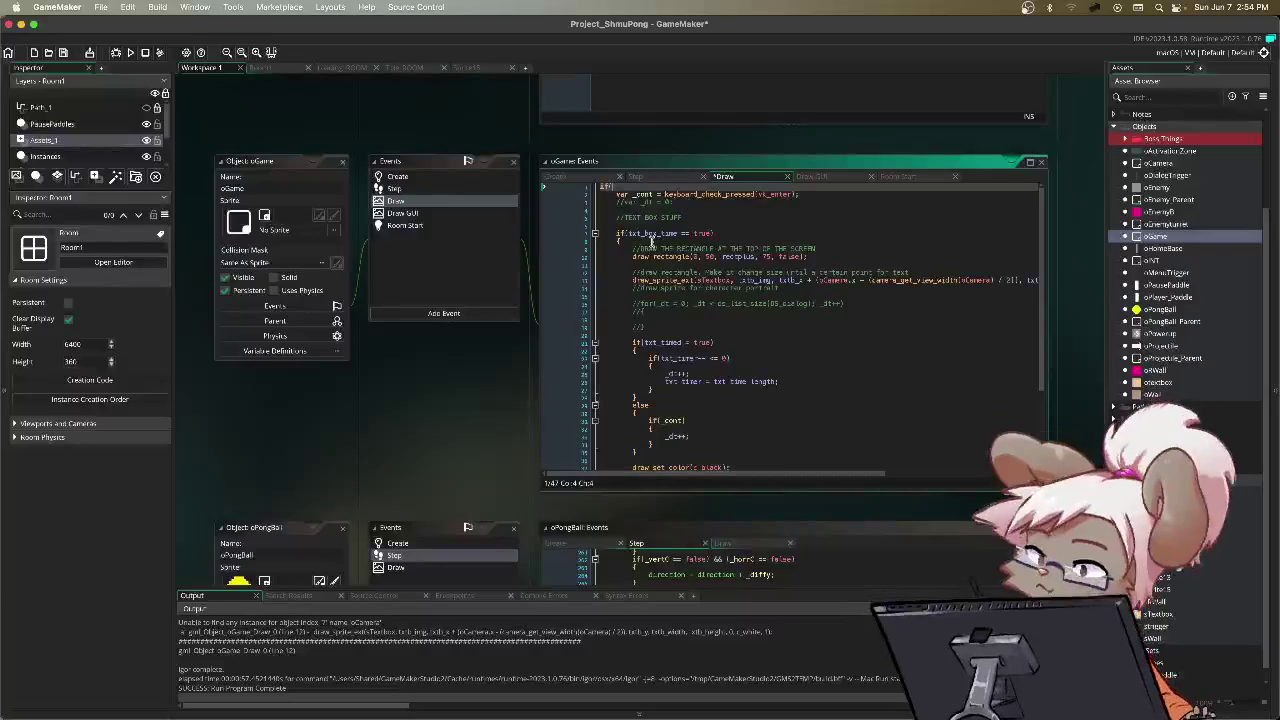
text(gamestate)
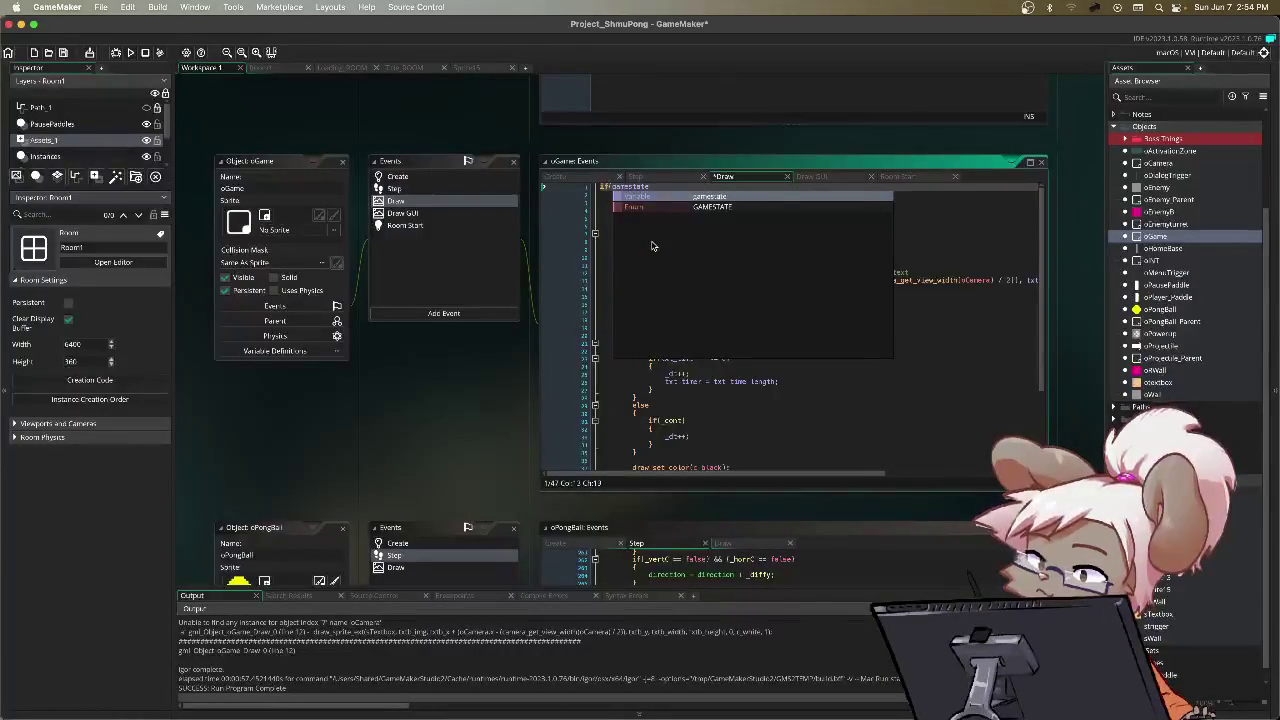
key(Down)
key(Return)
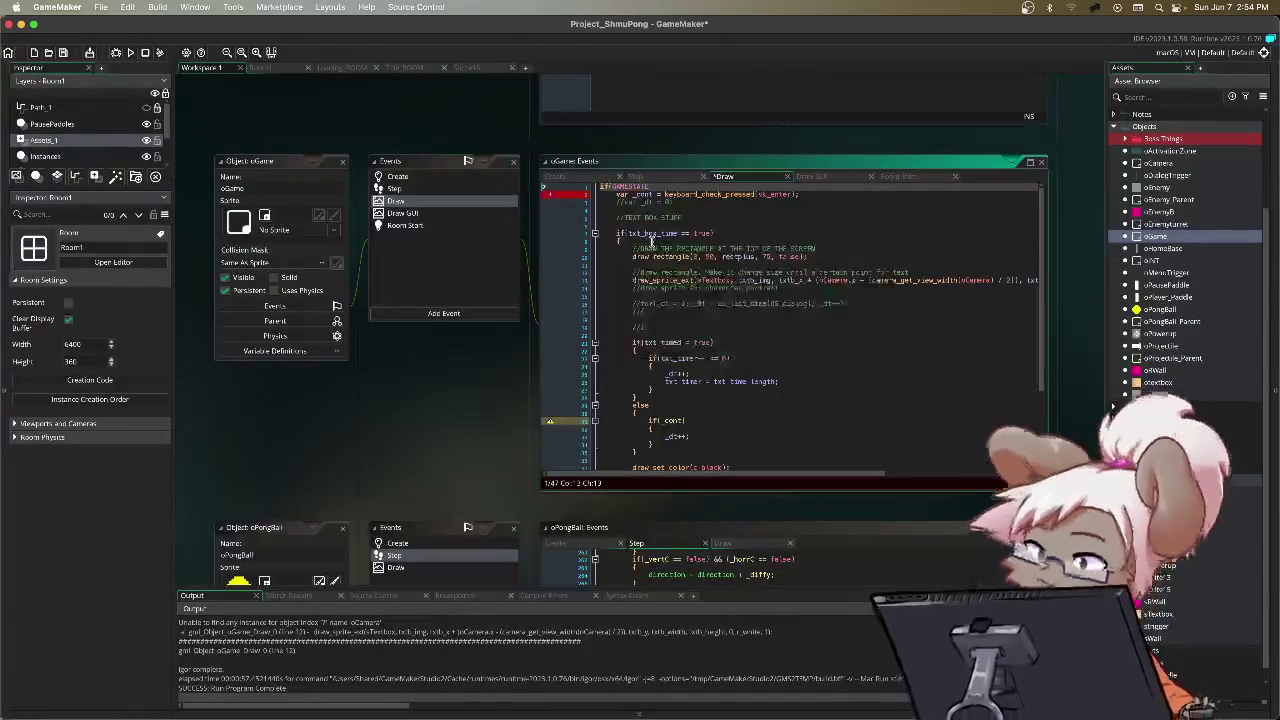
key(BackSpace)
key(BackSpace)
key(BackSpace)
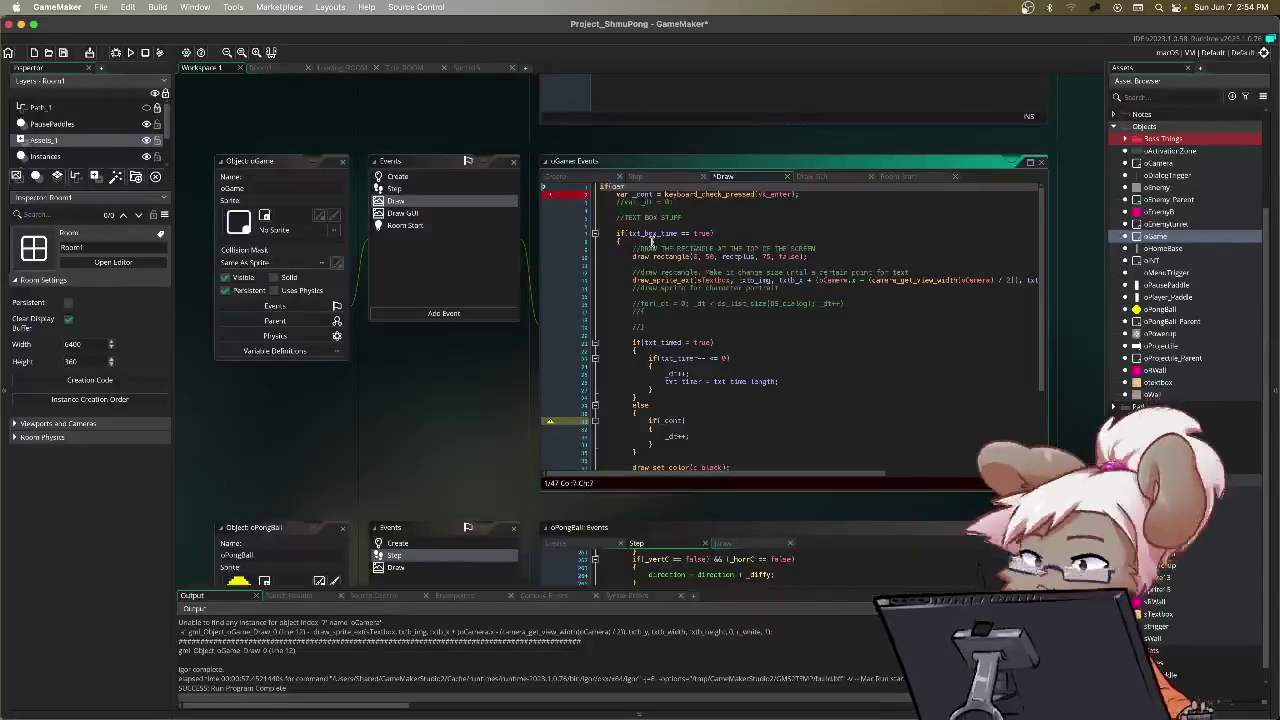
text(mestestate !== )
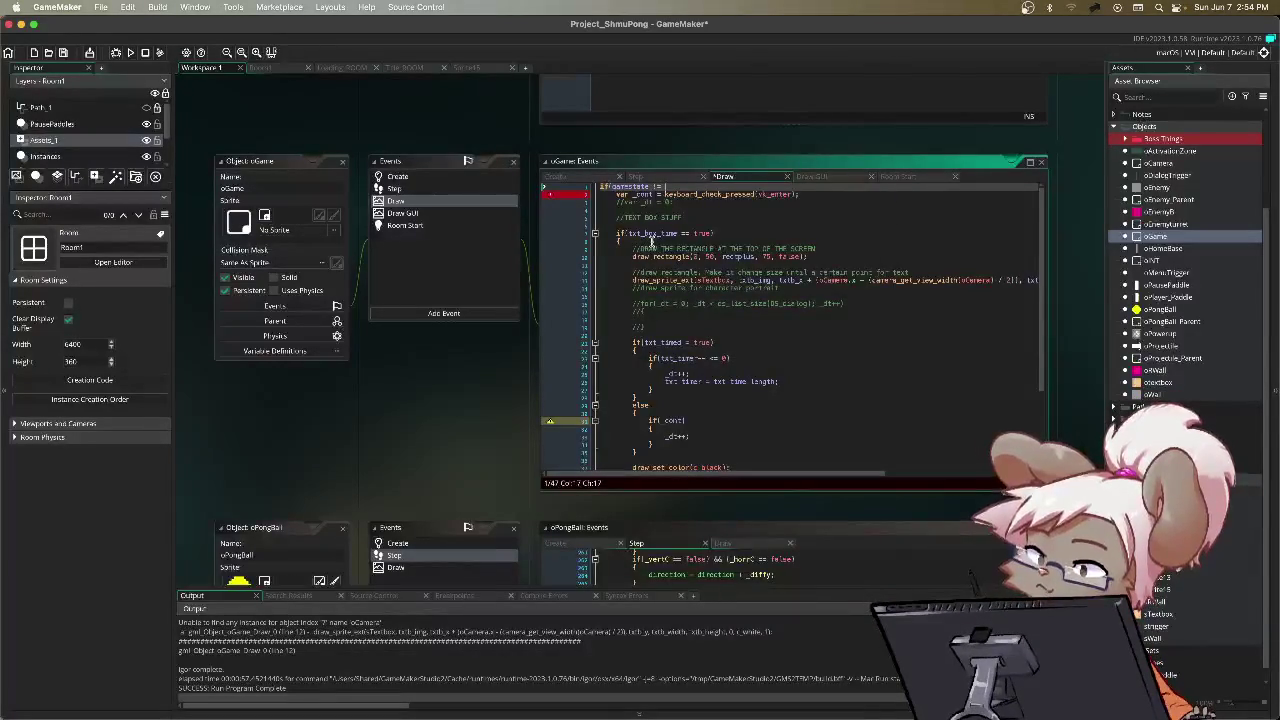
text(GAMESTATE)
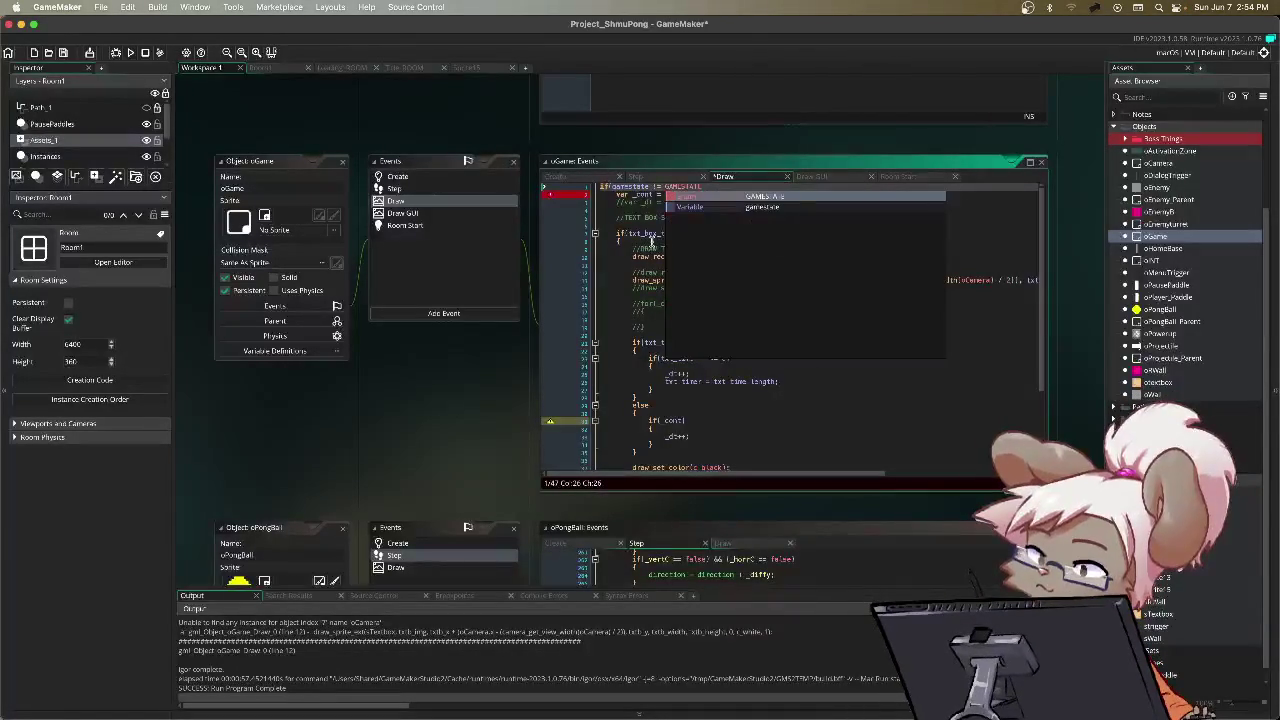
text(.PAUSE)
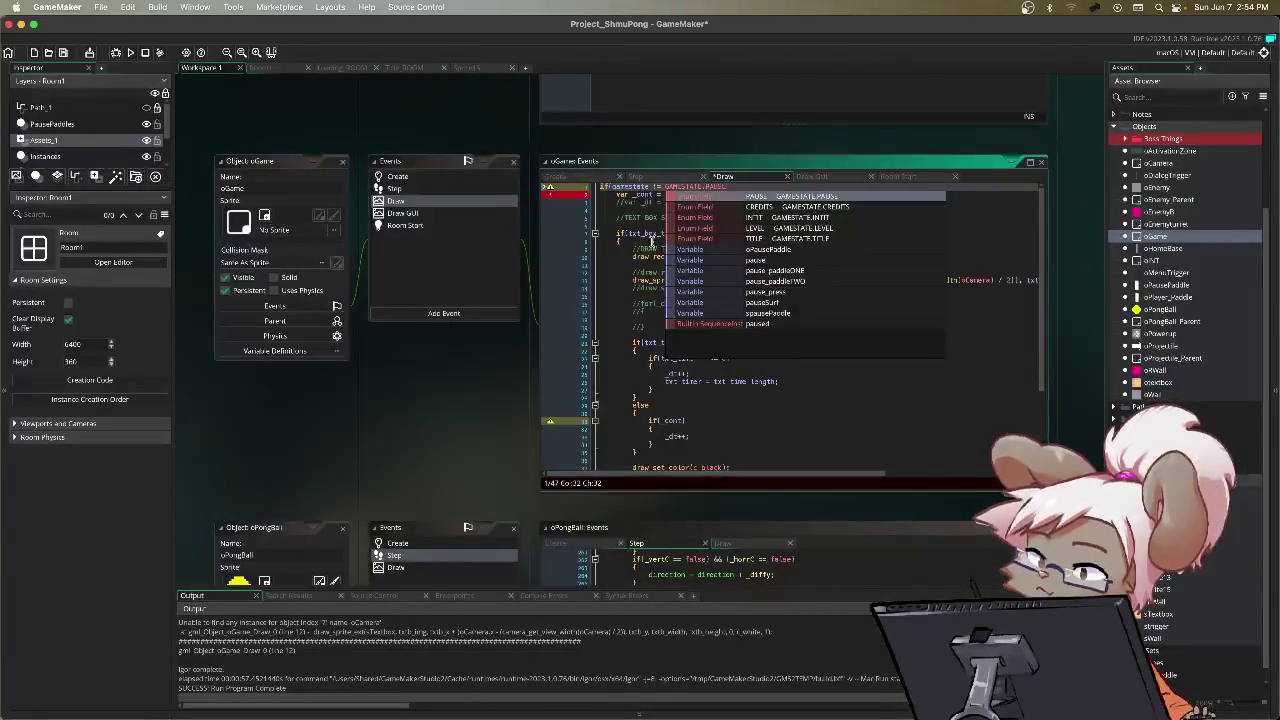
text())
key(Return)
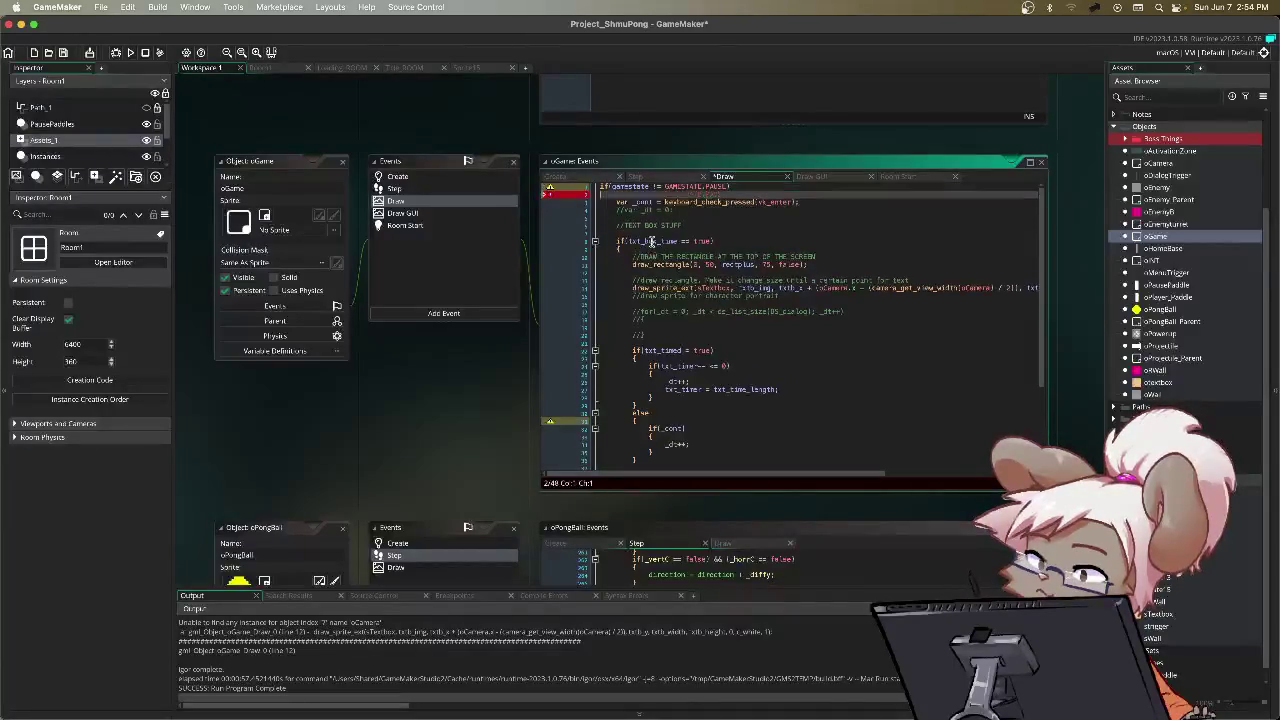
Step: Add a closing line at the end of the Draw code and view the Room1 layout
key(super+Down)
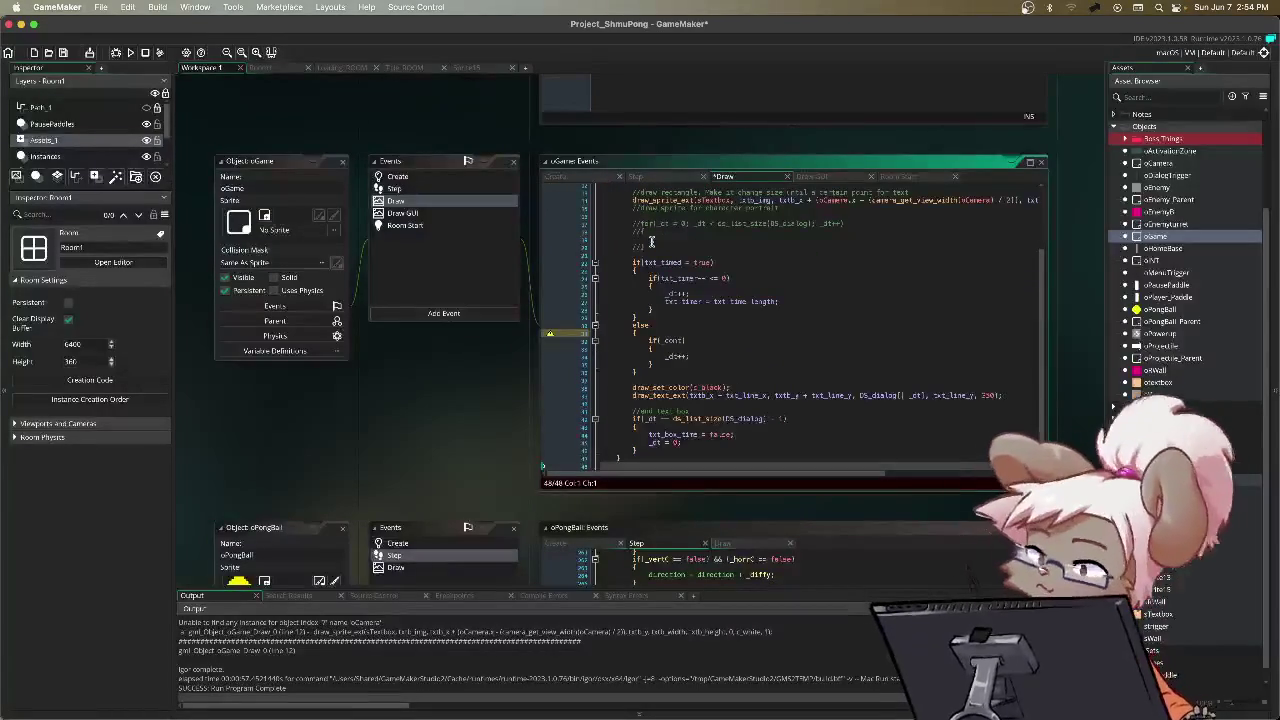
key(Return)
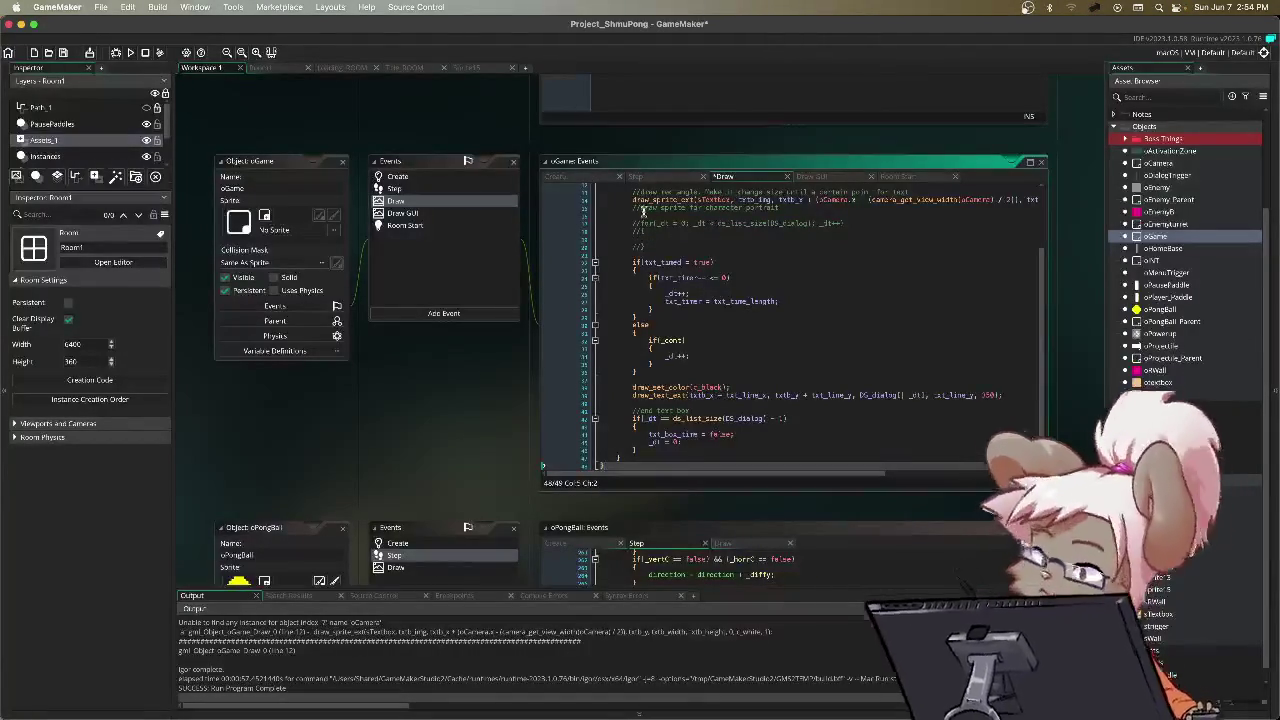
click(287, 68)
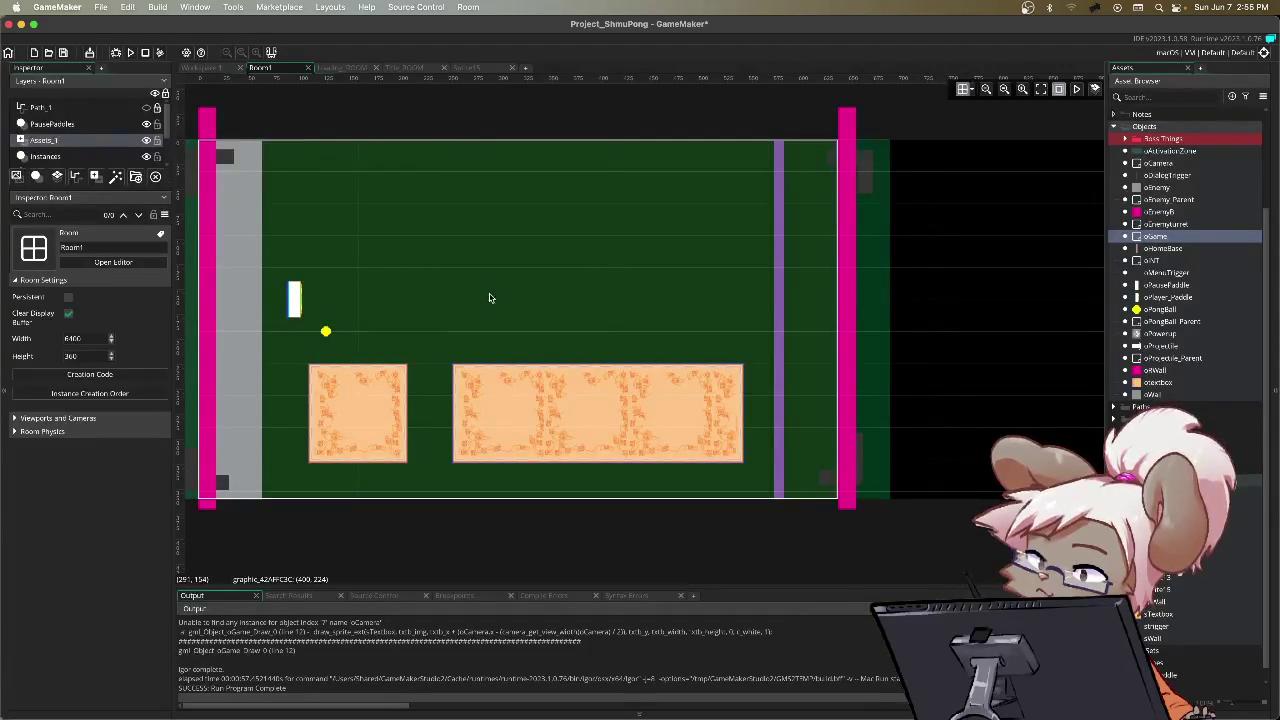
click(210, 69)
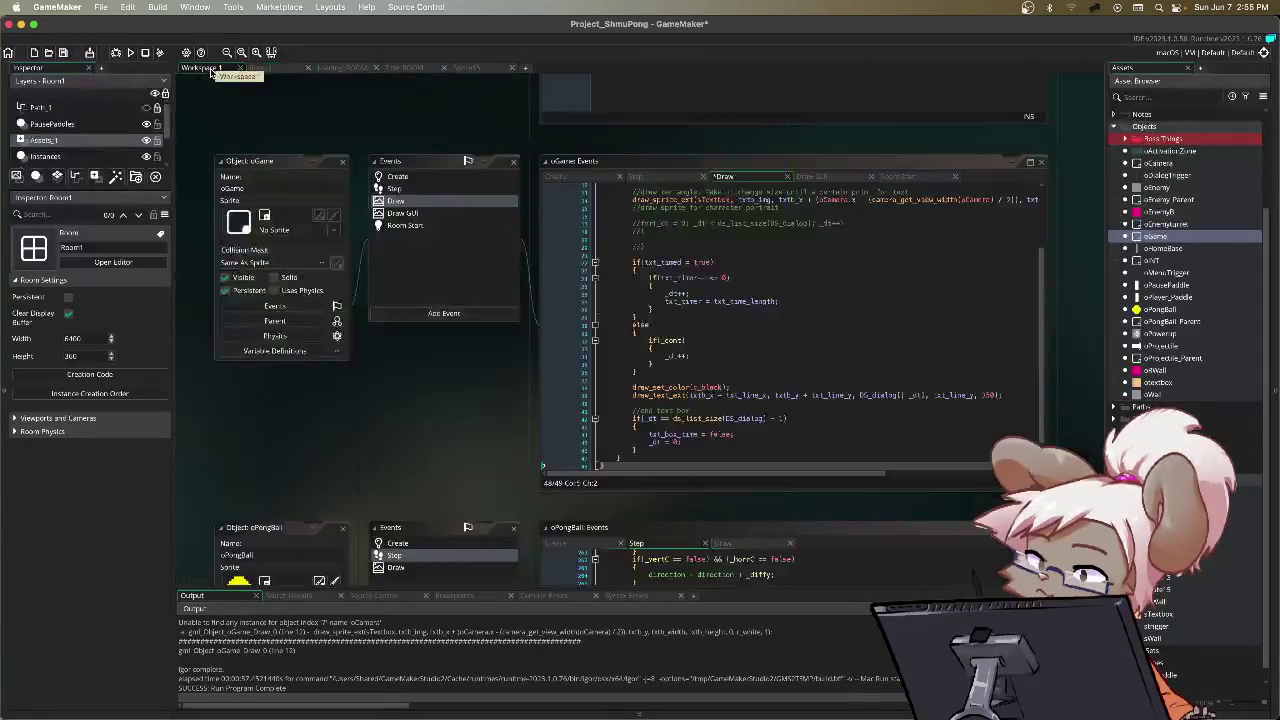
double_click(796, 200)
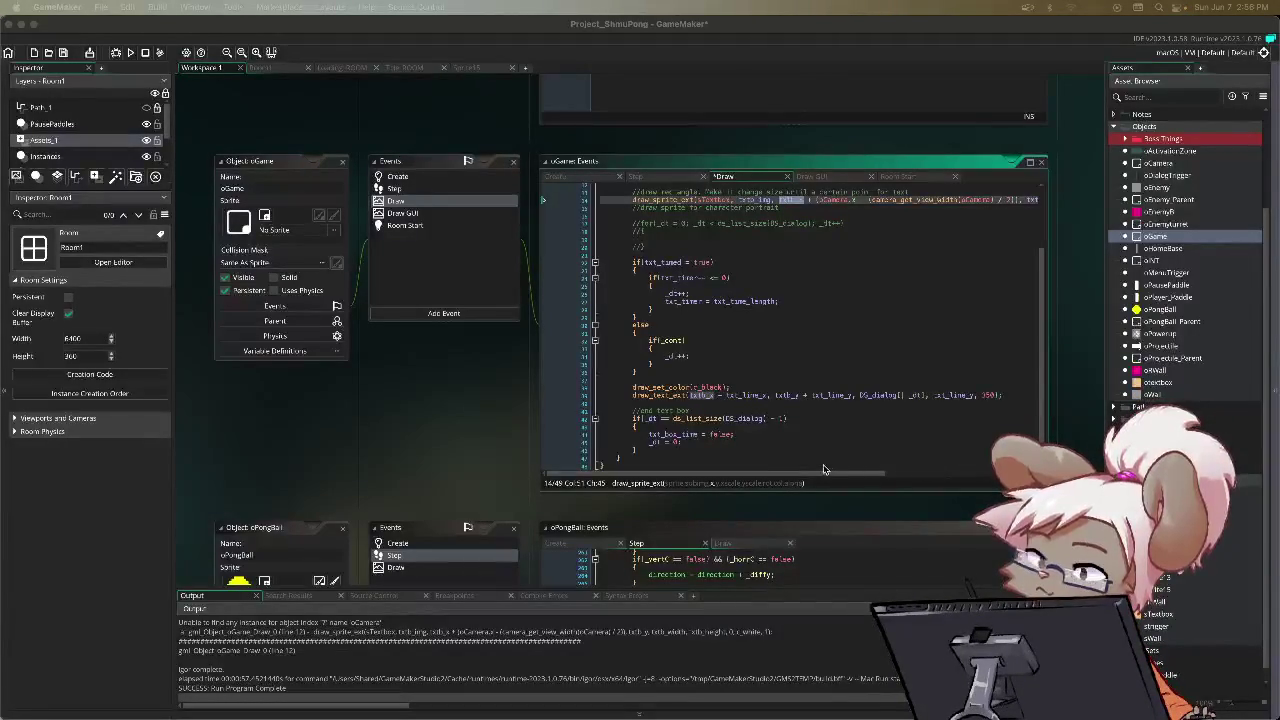
Step: Set the draw_sprite_ext x argument on line 14 to oCamera.x + 86 and run the game
click(845, 212)
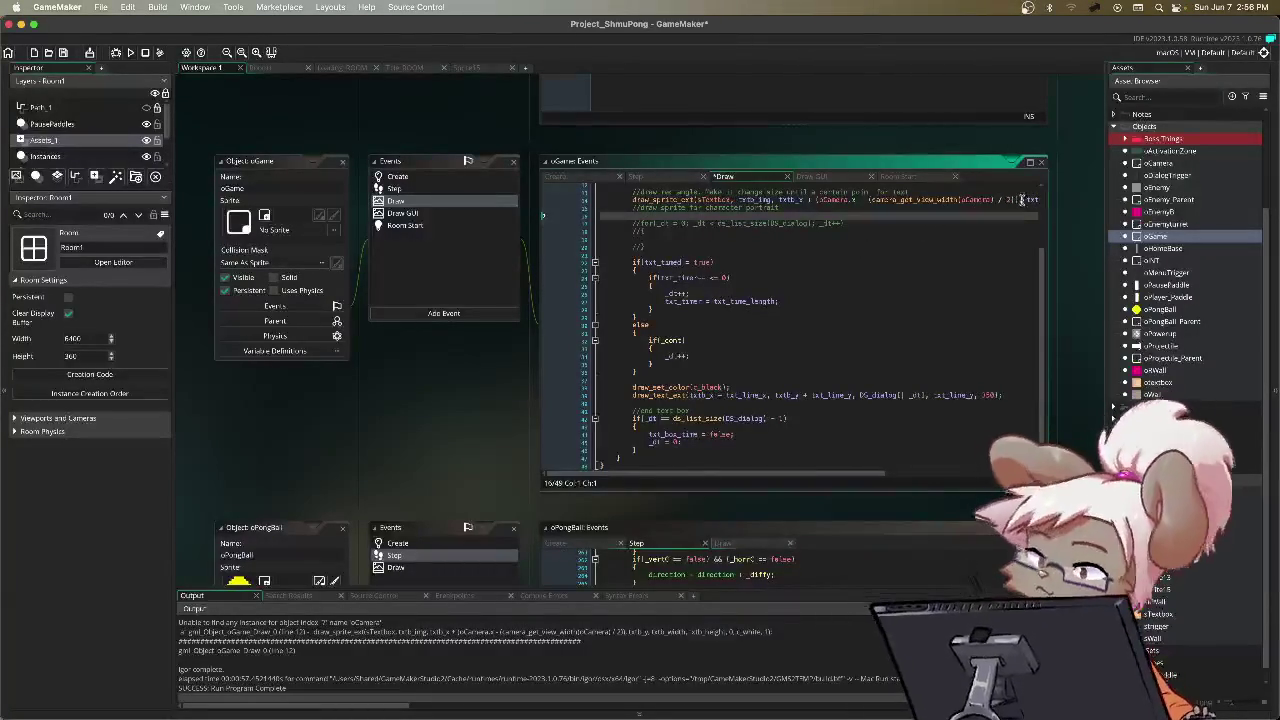
drag(1018, 199, 836, 204)
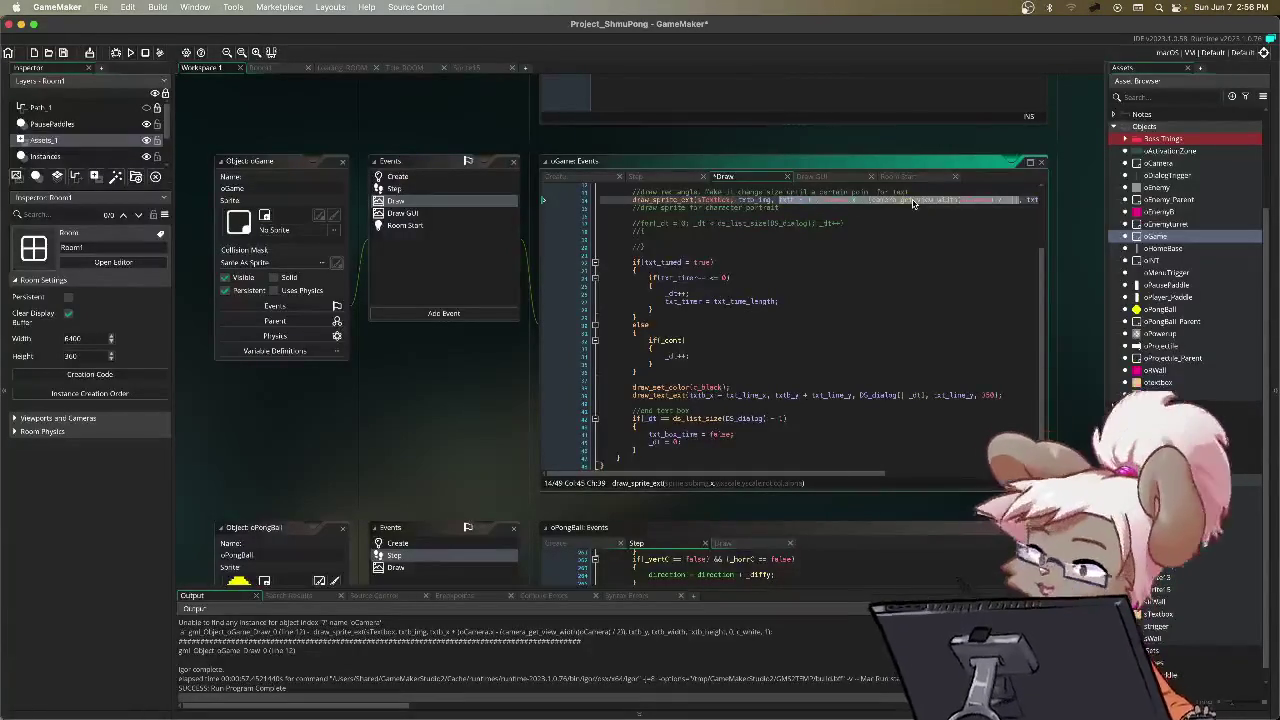
text(oCamera.x)
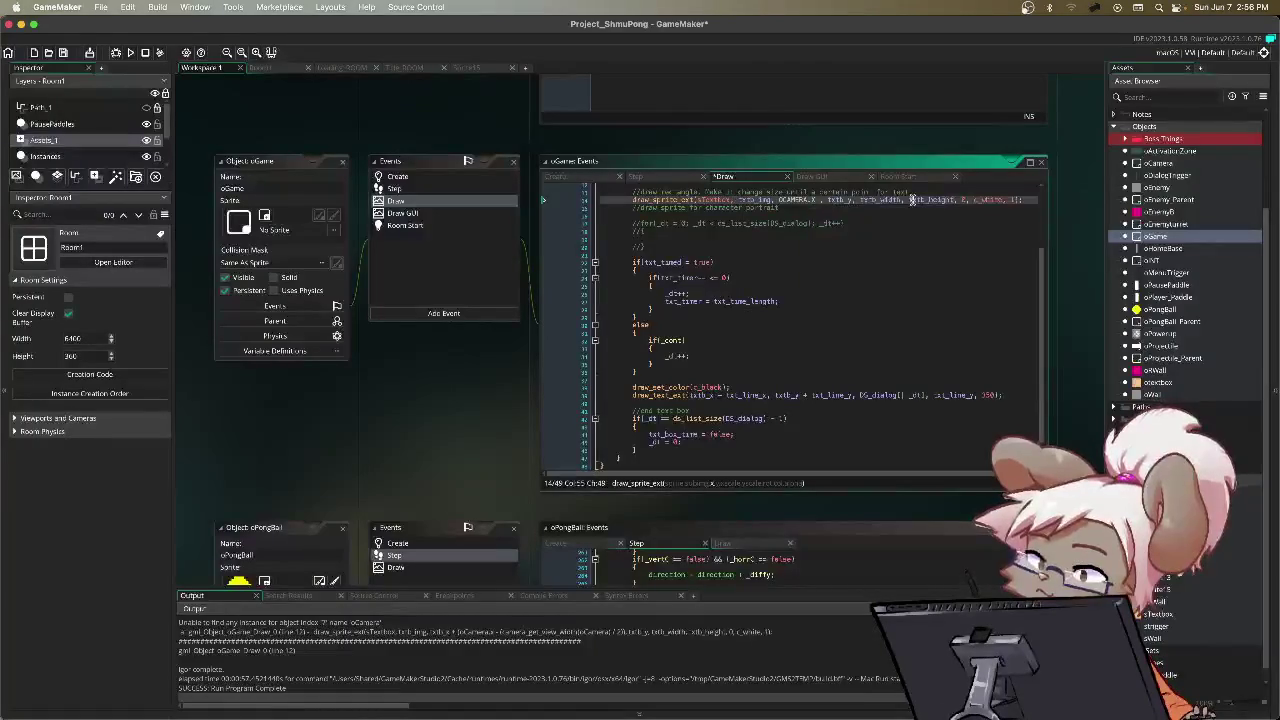
key(BackSpace)
key(BackSpace)
key(BackSpace)
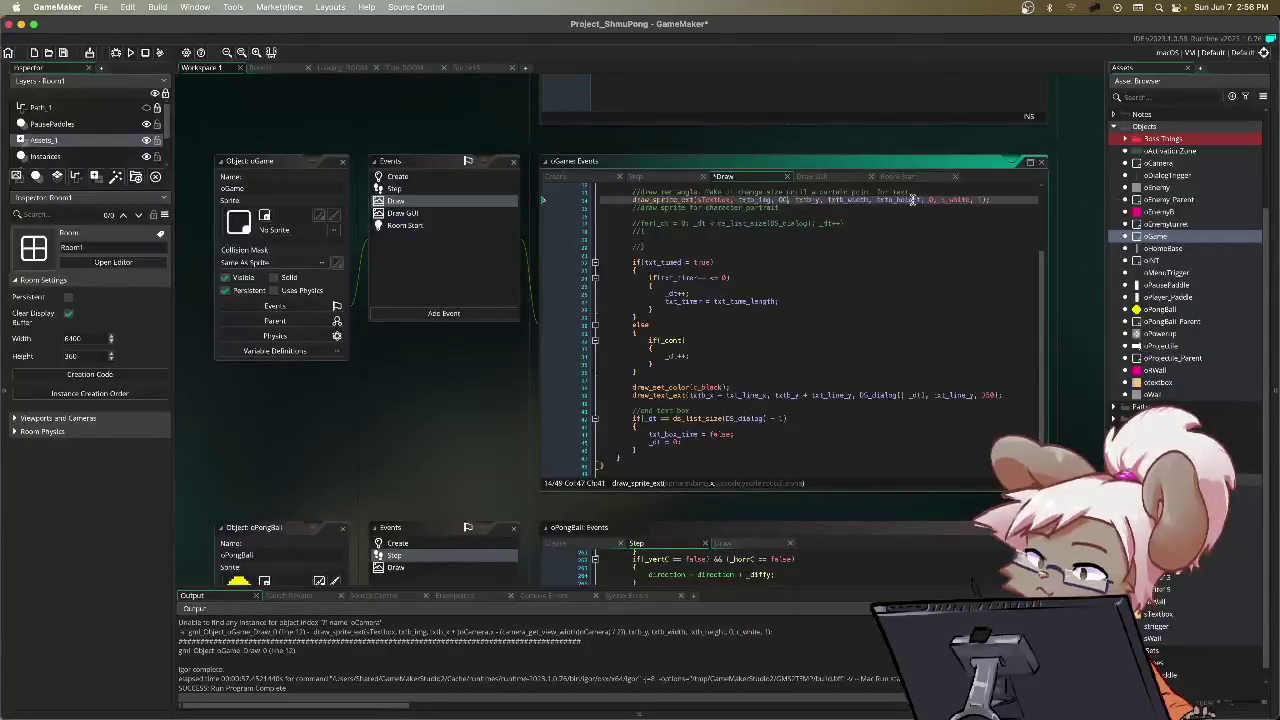
text(oCam)
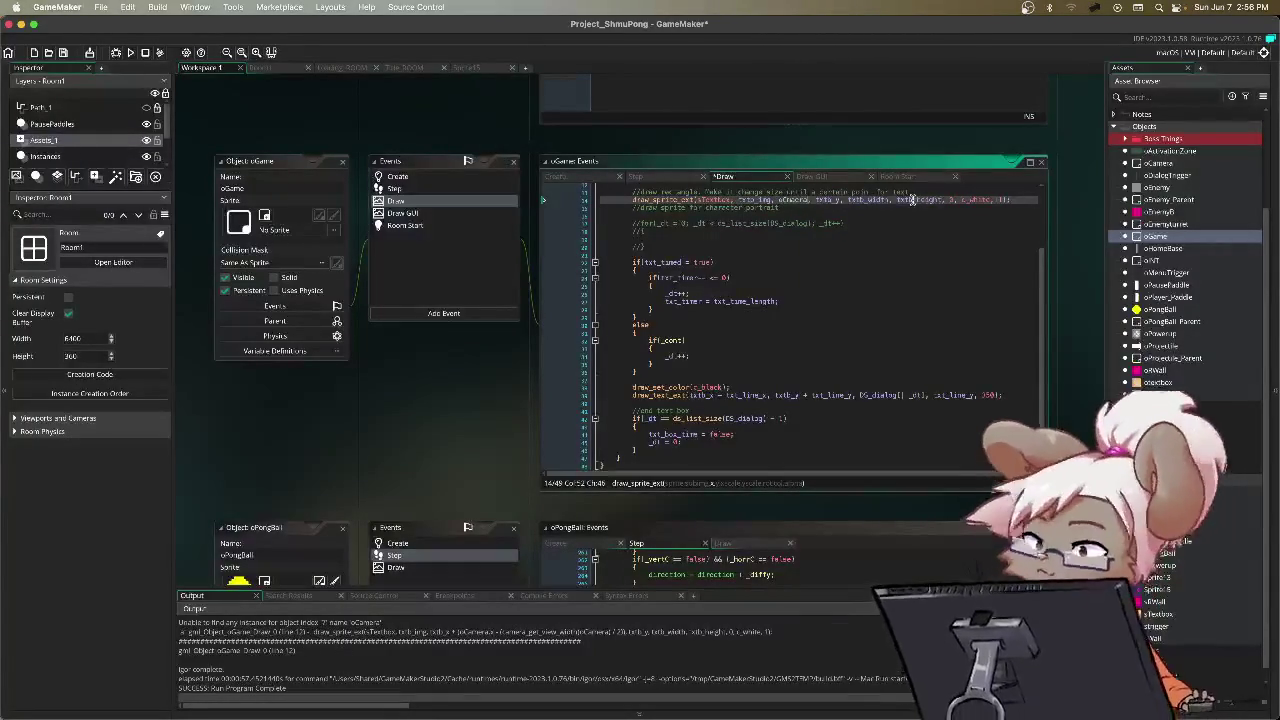
text(era.x)
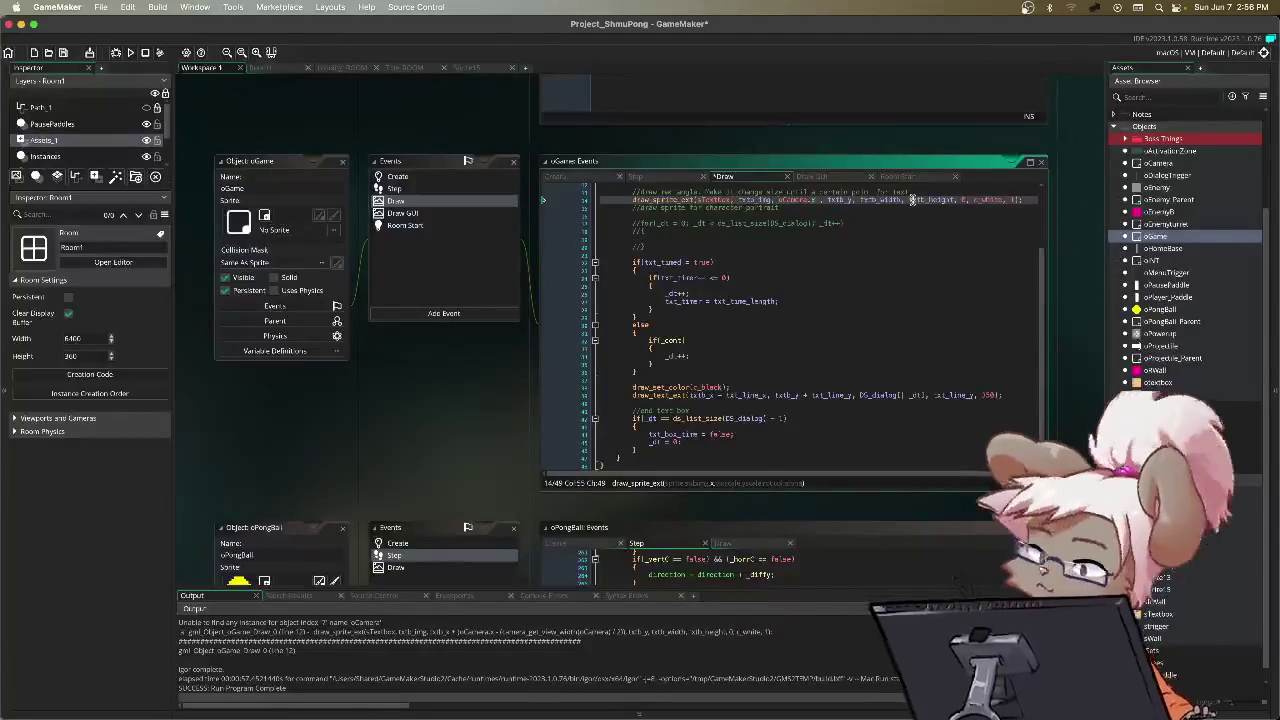
text(+ )
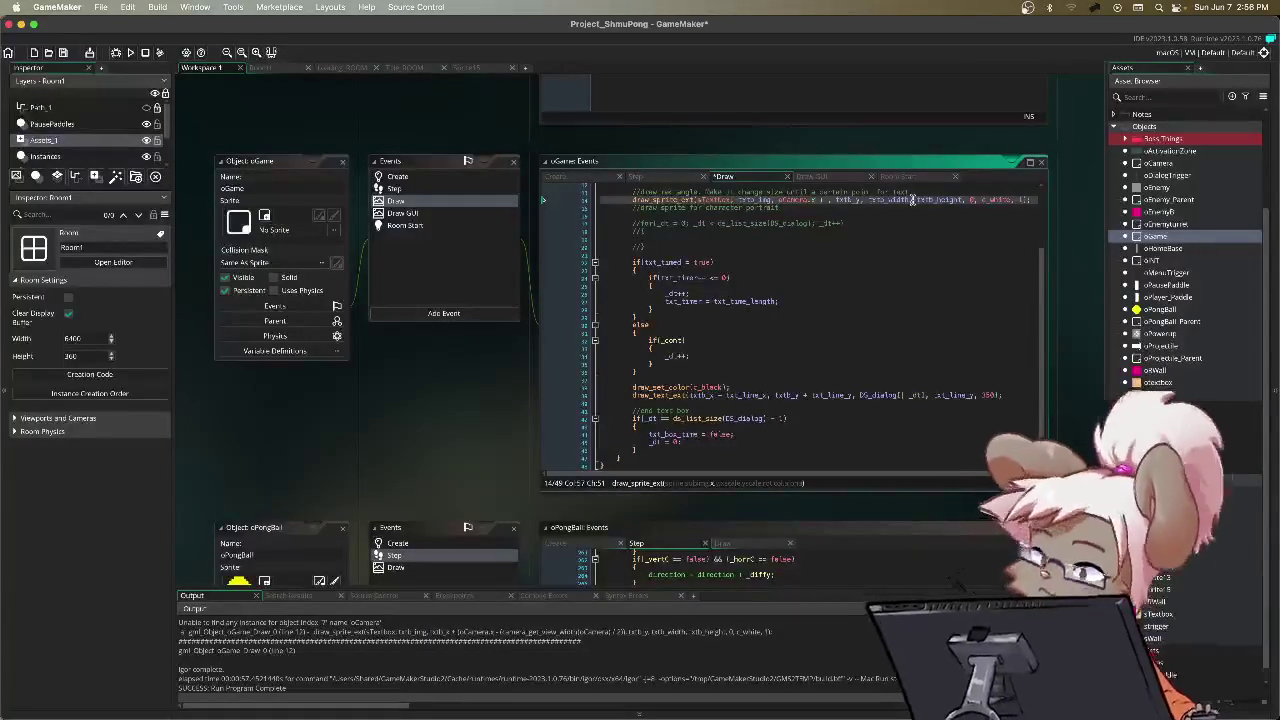
text(86)
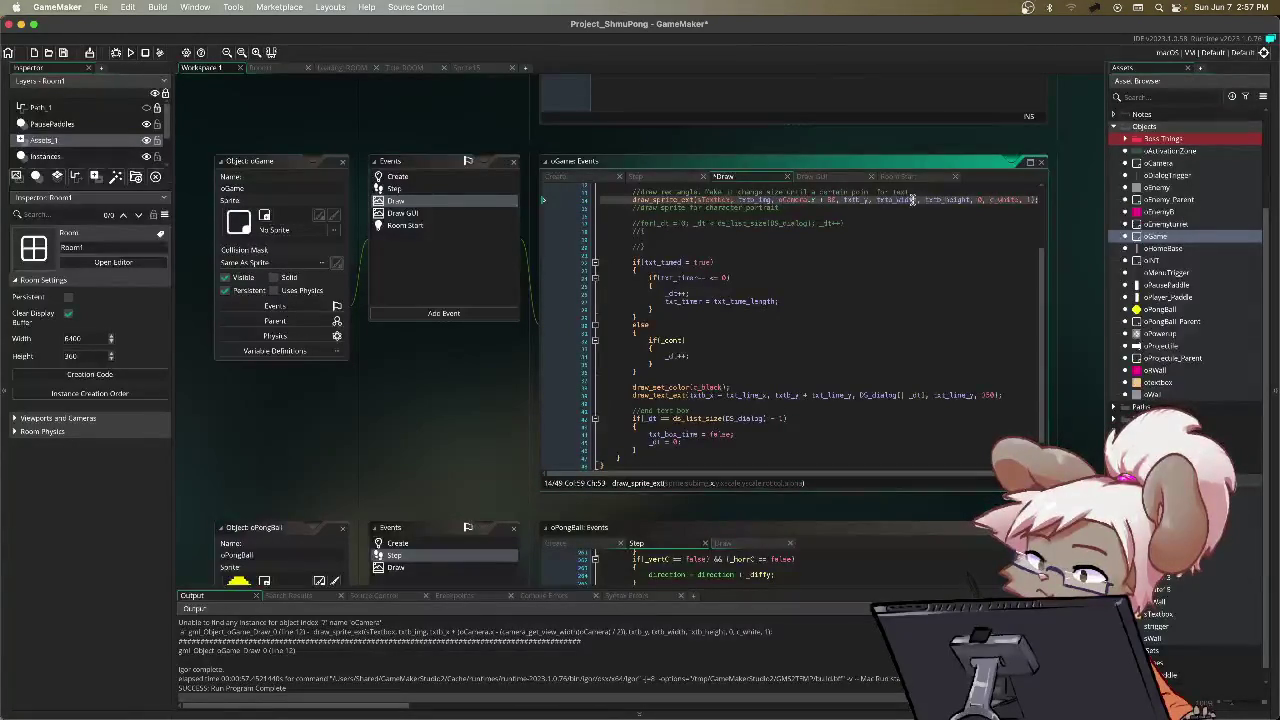
key(F5)
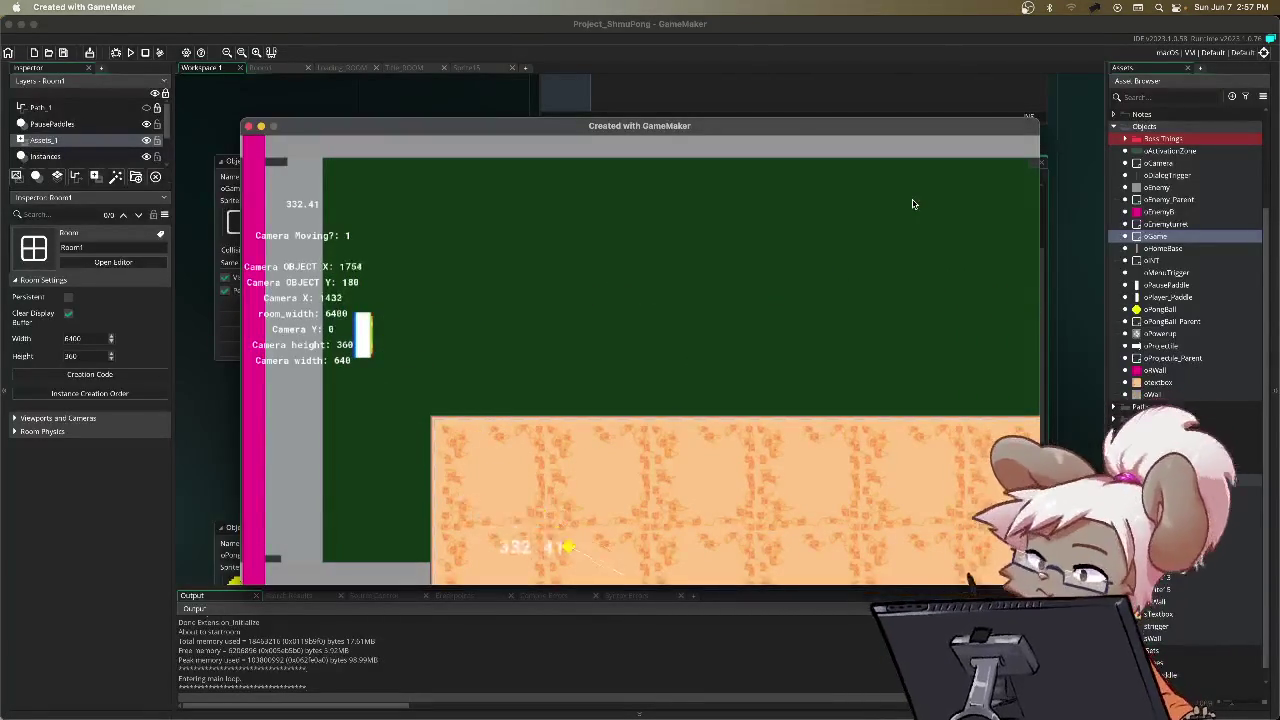
Step: Pause the game and choose Quit from the pause menu
key(Escape)
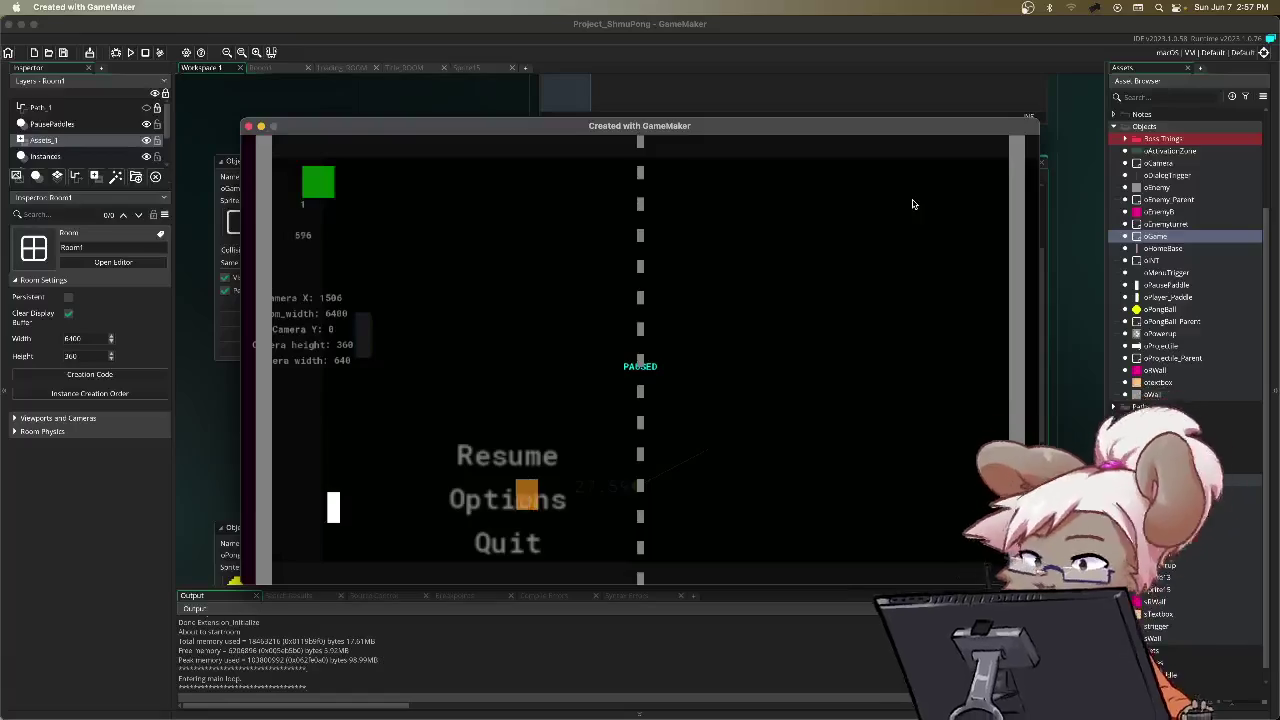
key(Escape)
key(Escape)
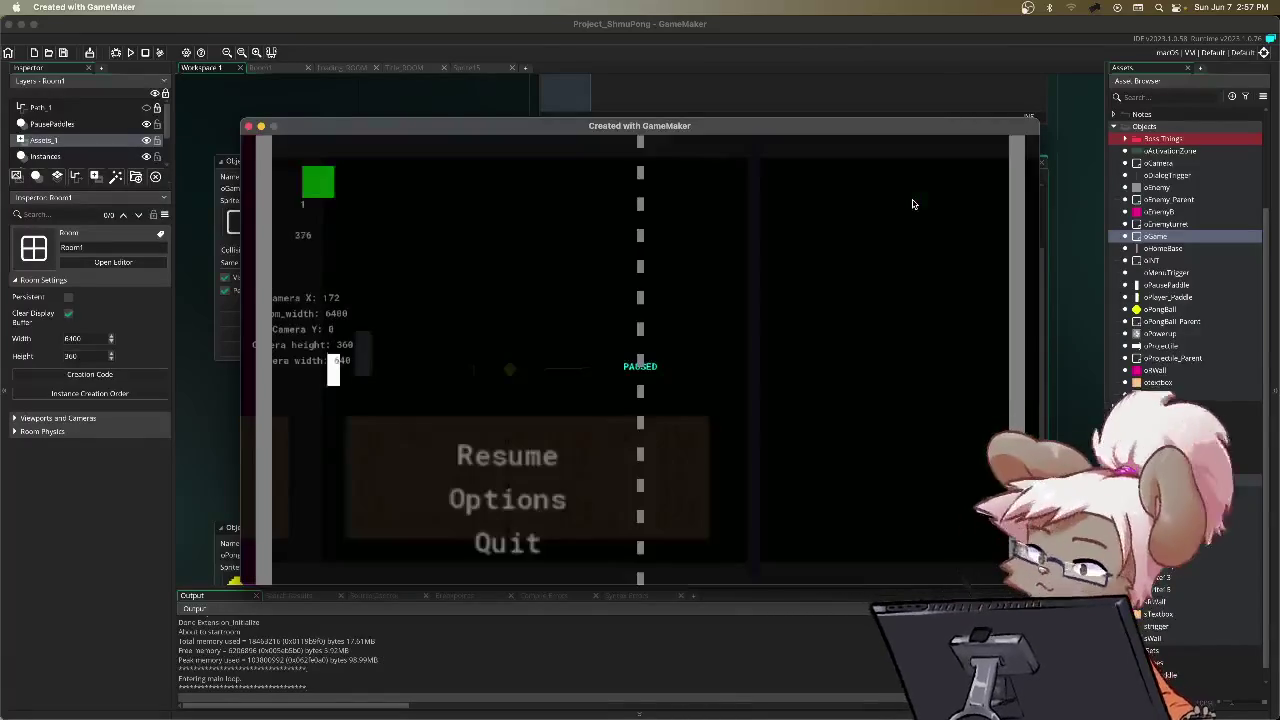
key(Down)
key(Down)
key(Return)
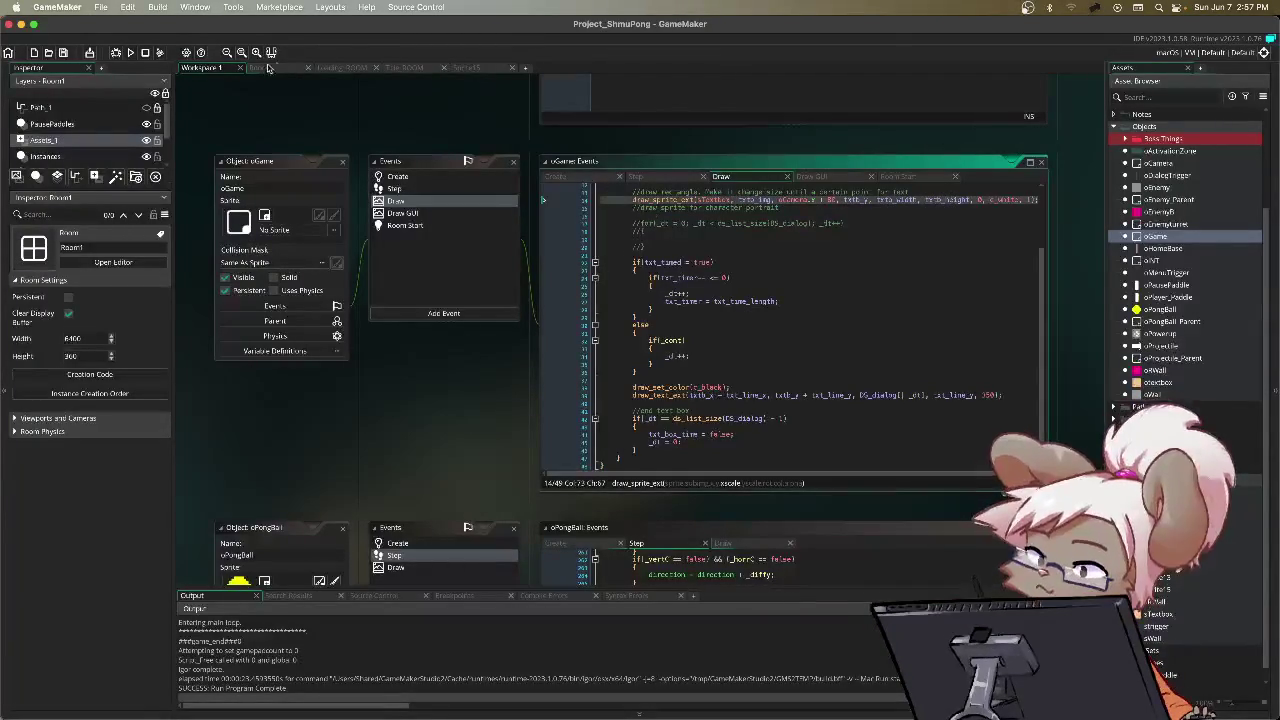
click(600, 177)
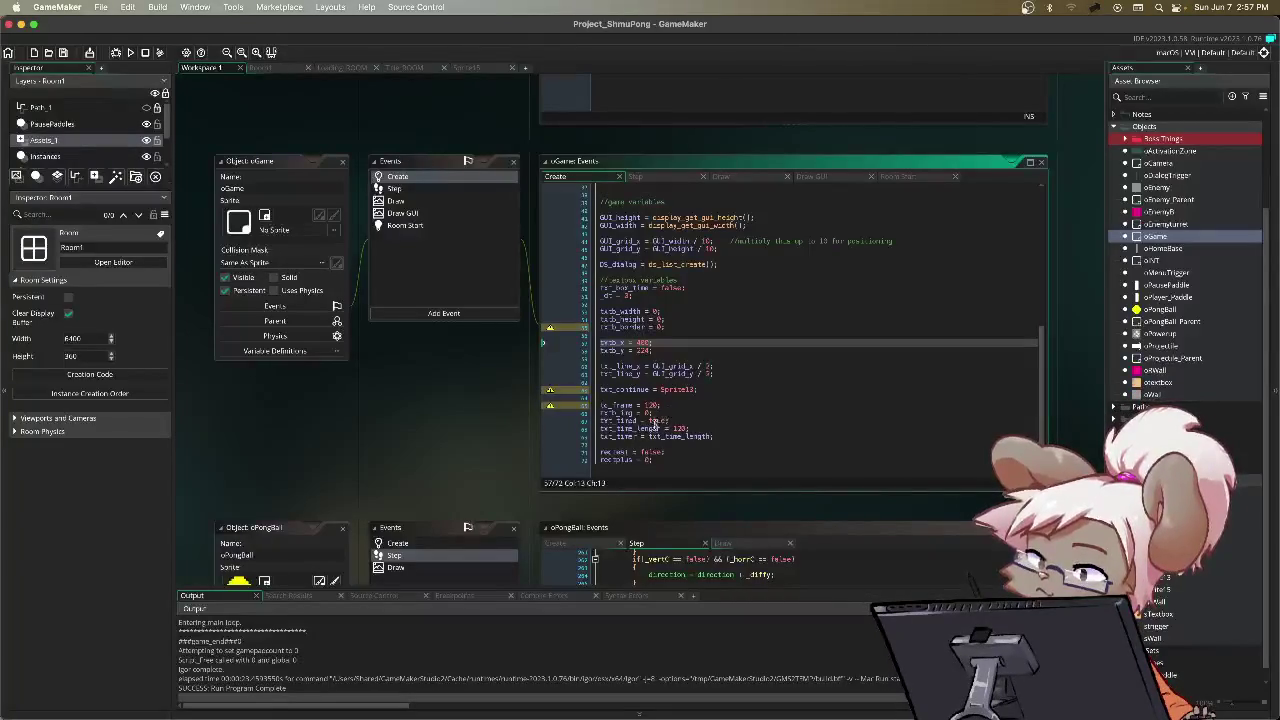
drag(655, 320, 658, 313)
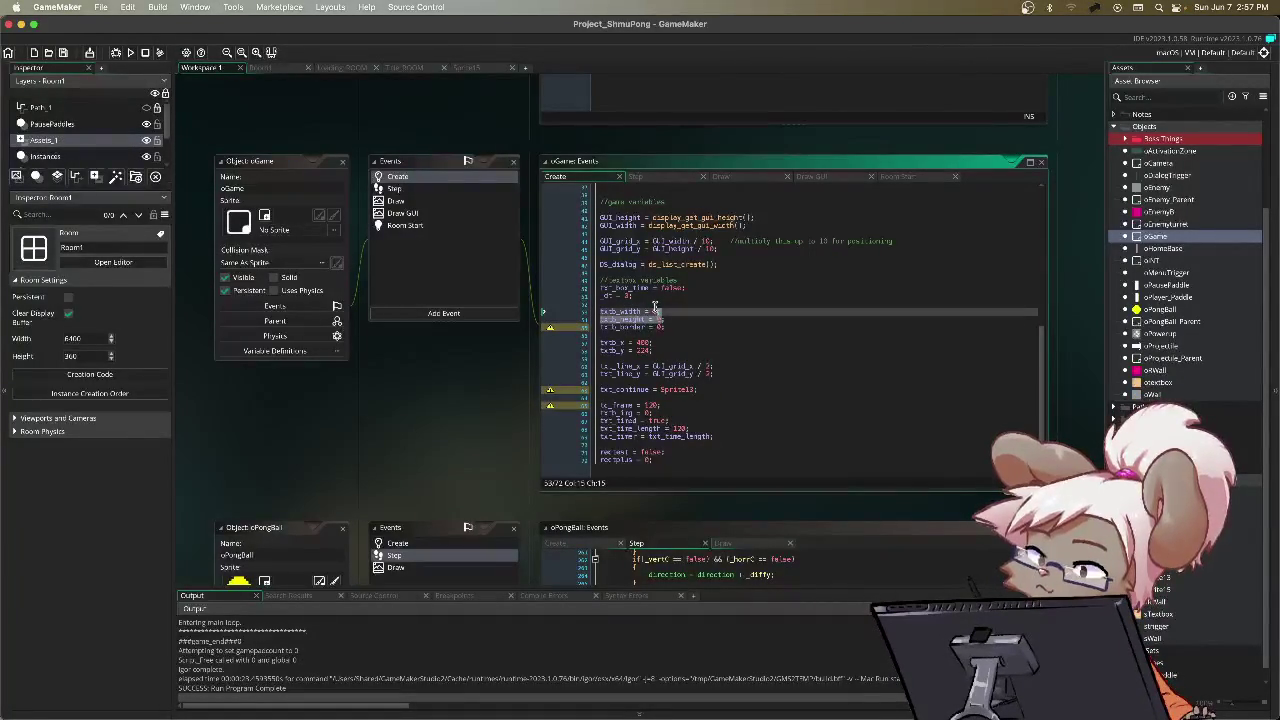
click(780, 178)
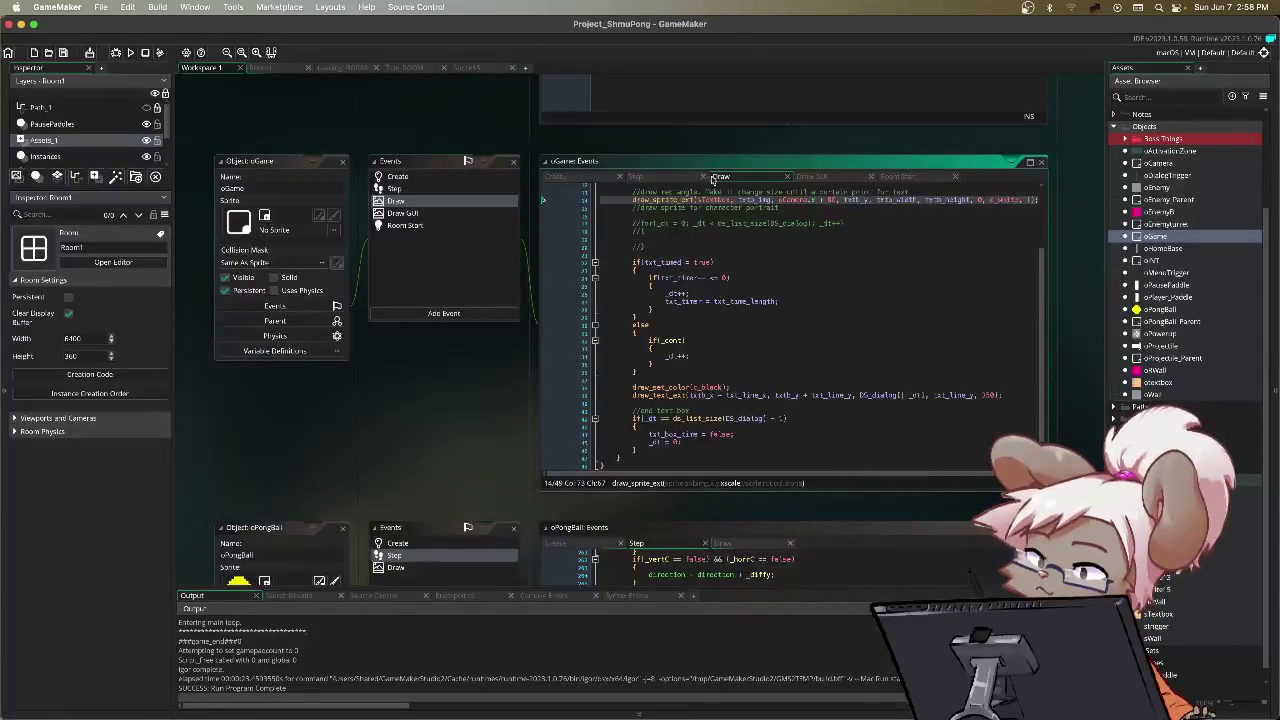
click(676, 177)
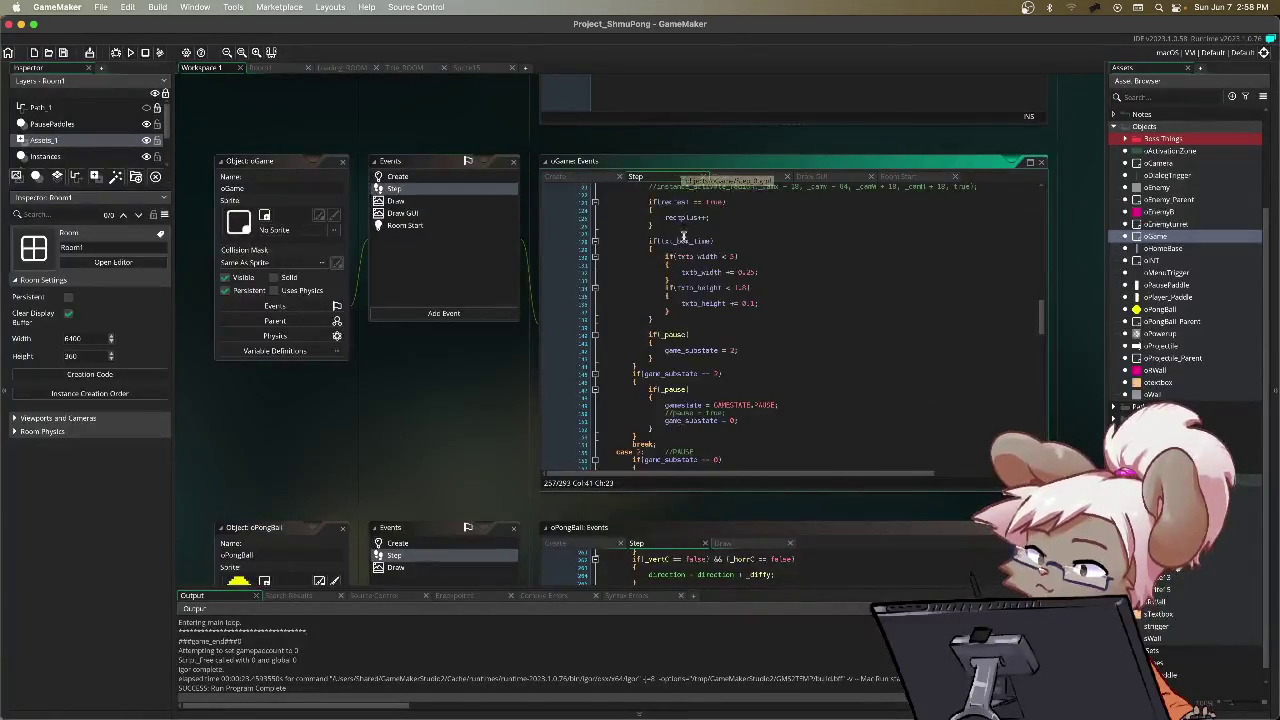
Step: Add a 2 to the txto_width limit in oGame's Step event and run the game with F5
click(732, 257)
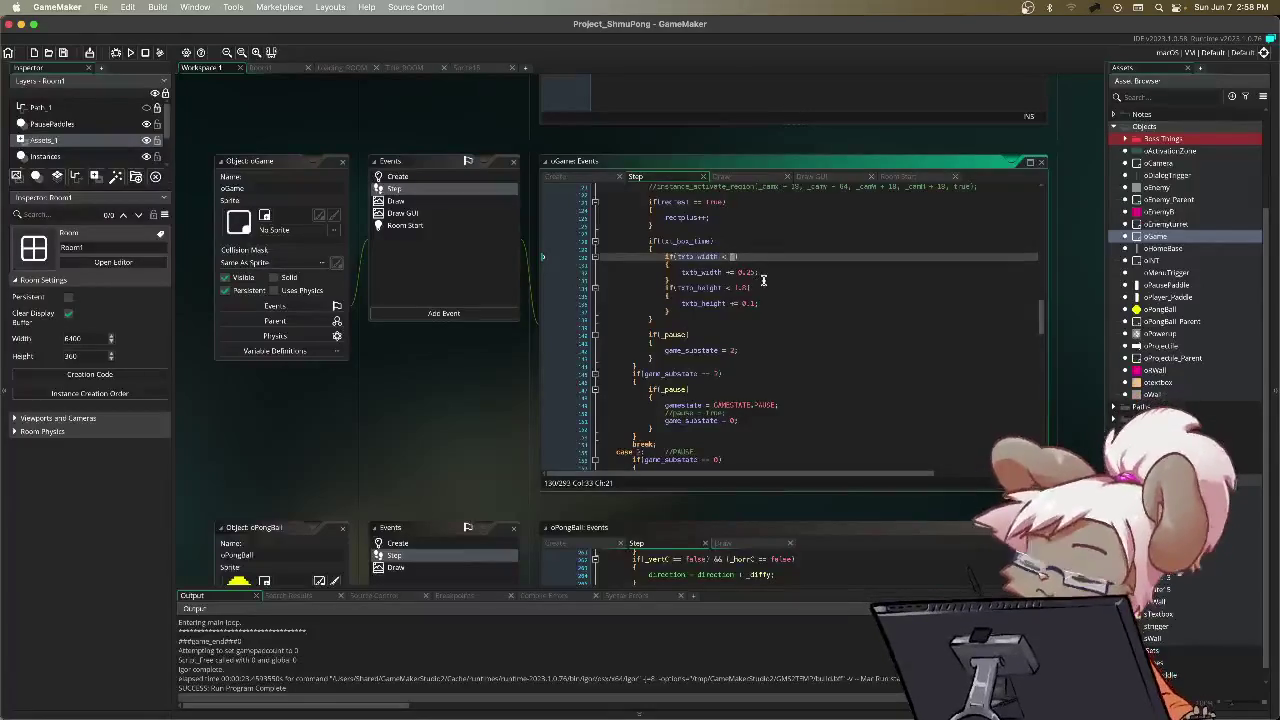
text(2)
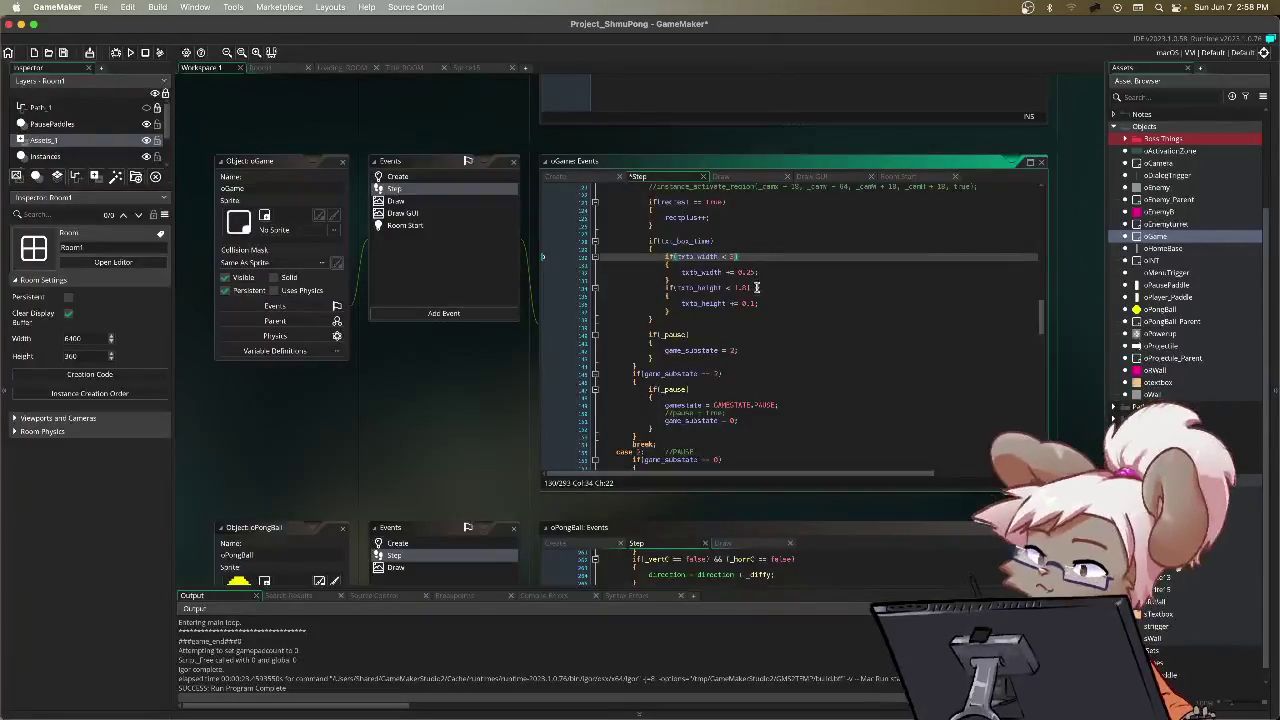
click(260, 68)
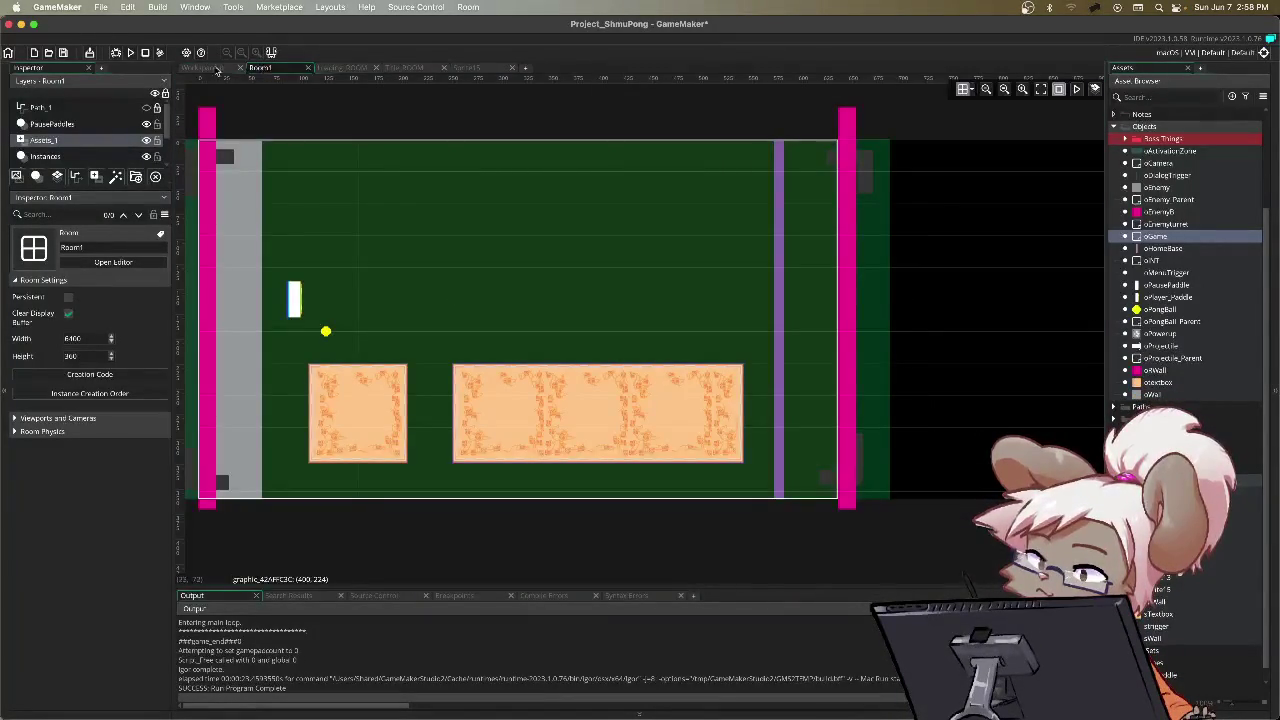
click(228, 69)
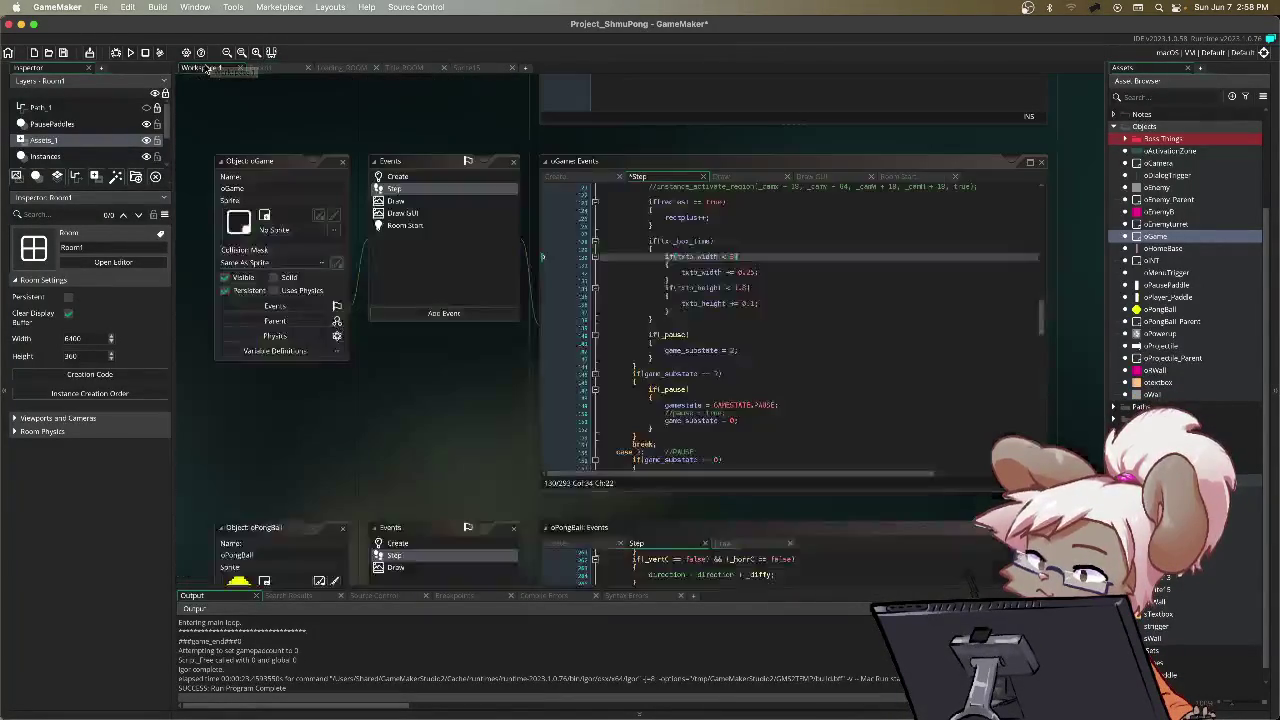
click(748, 288)
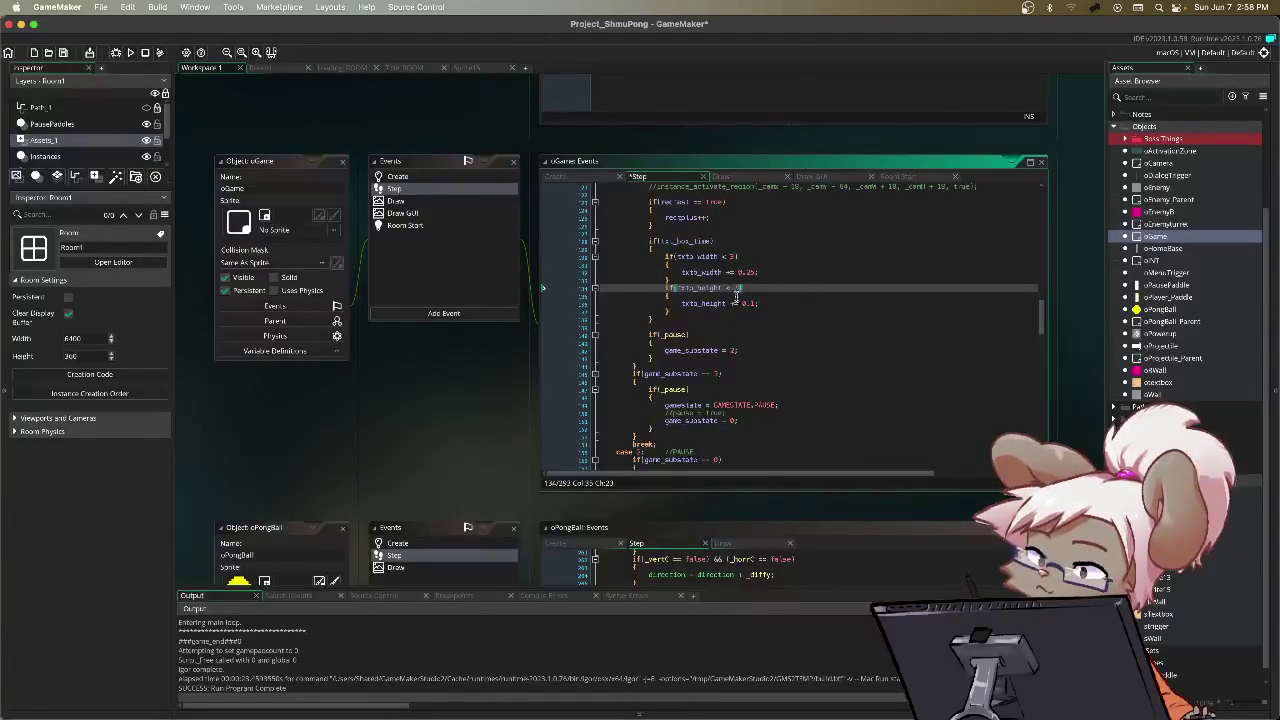
click(808, 274)
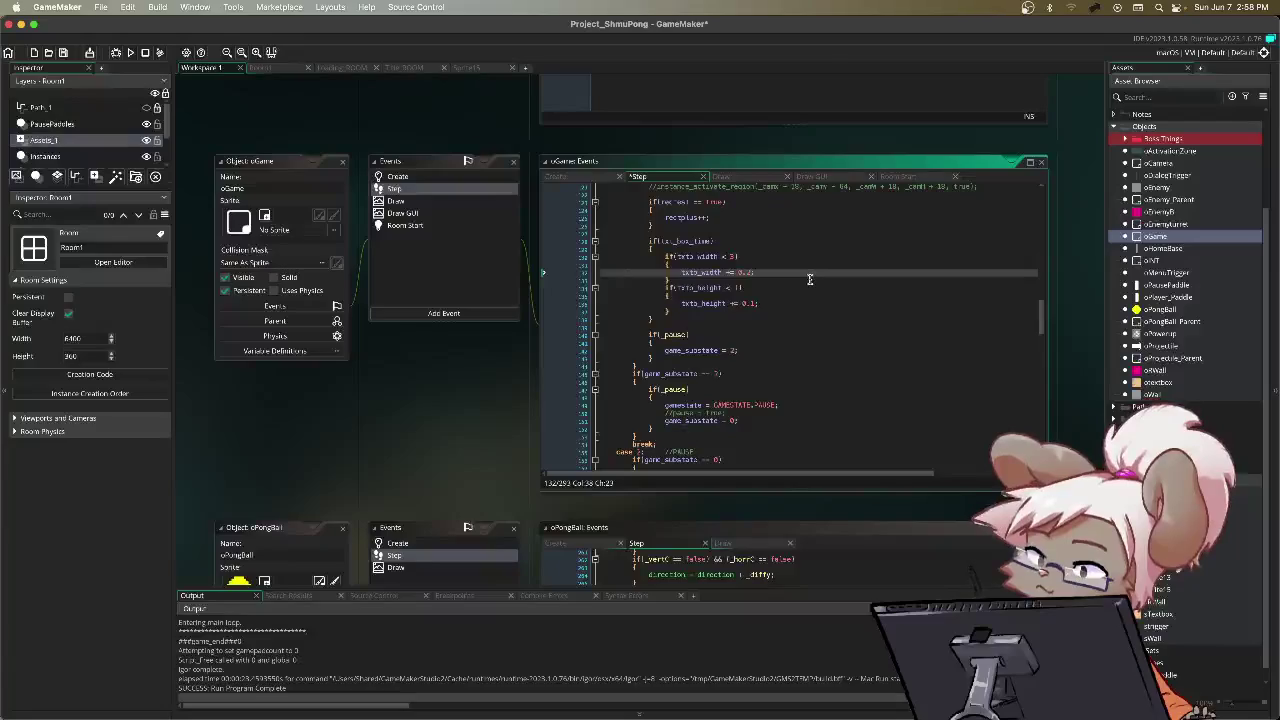
key(F5)
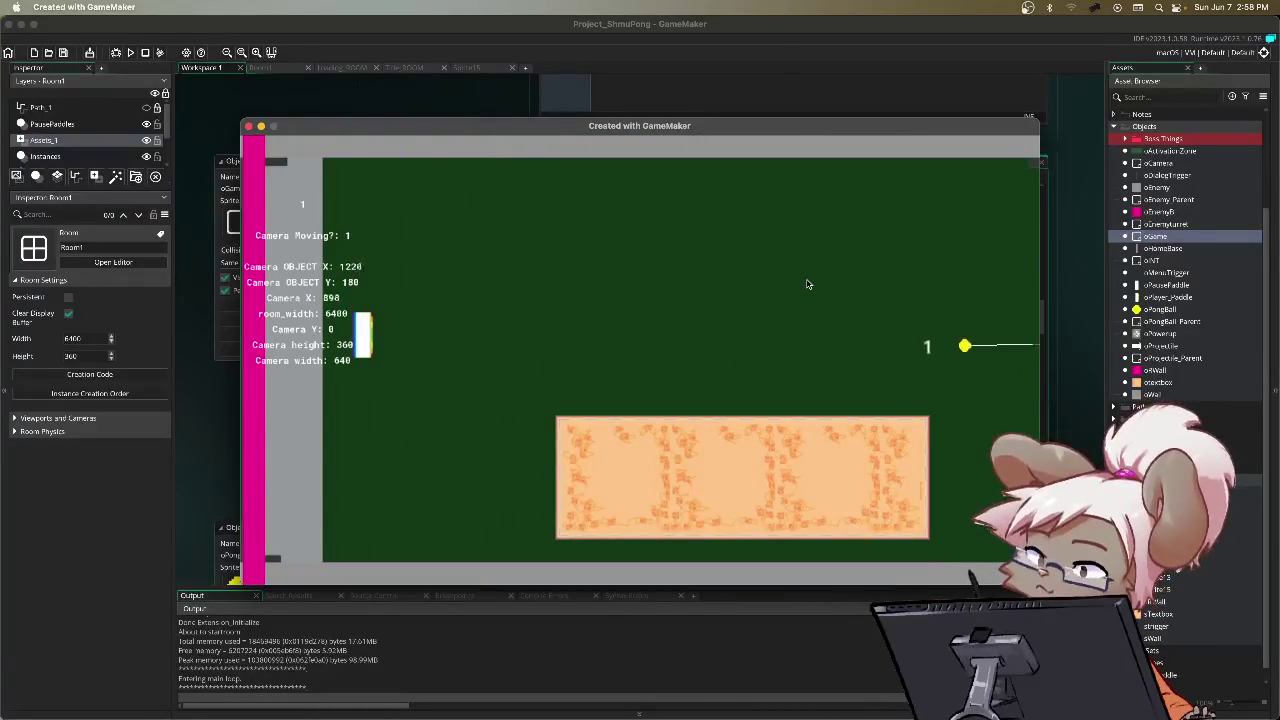
Step: Pause the running test and choose Quit to get back to oGame's Step code
key(Escape)
key(Escape)
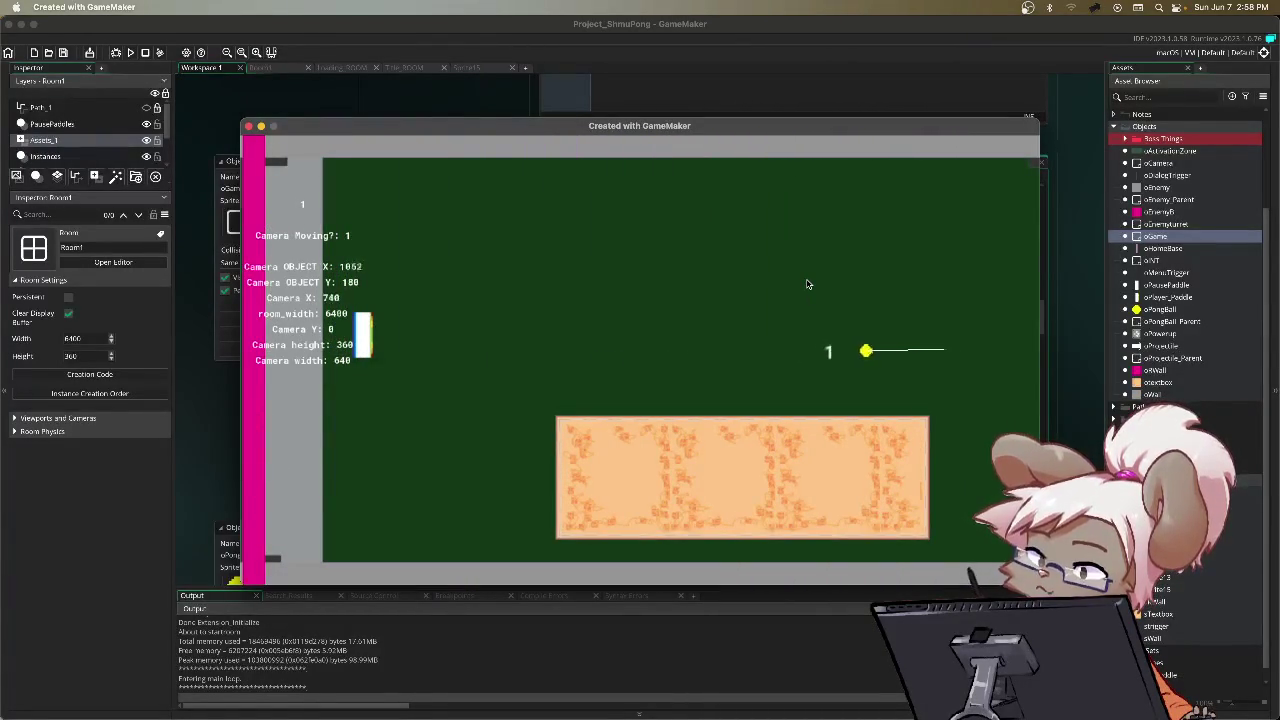
key(Escape)
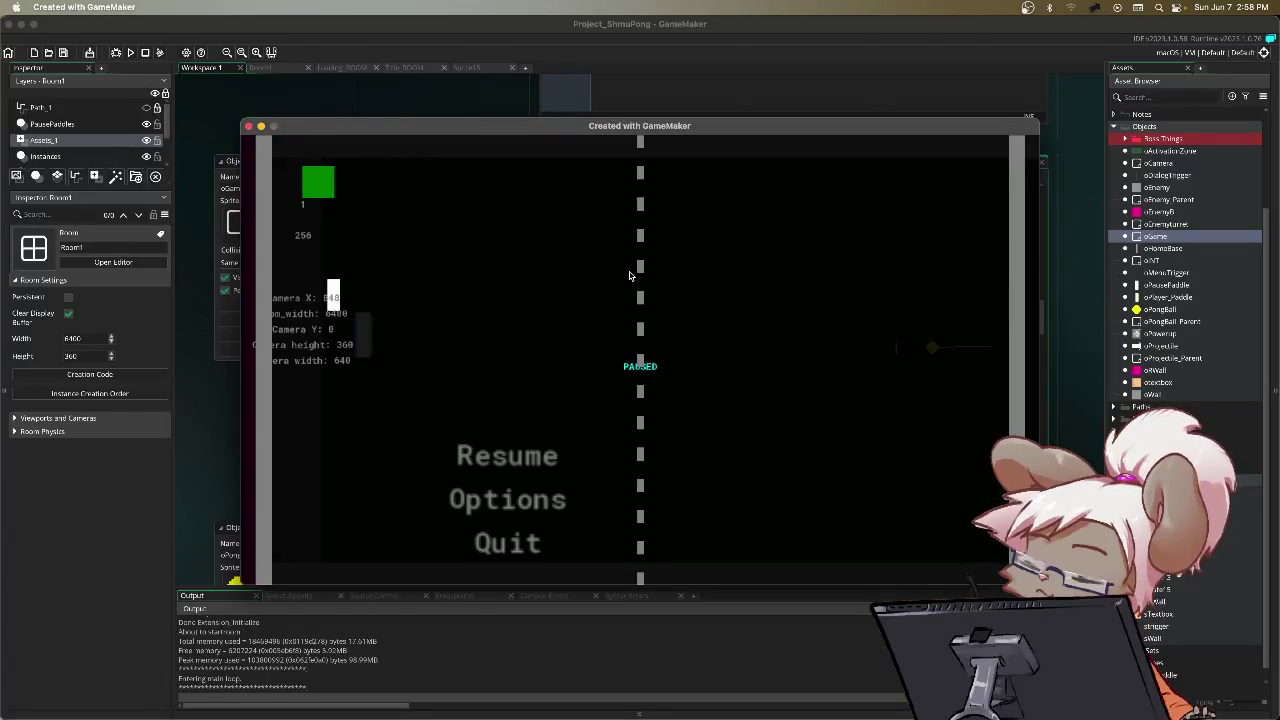
key(Down)
key(Down)
key(Return)
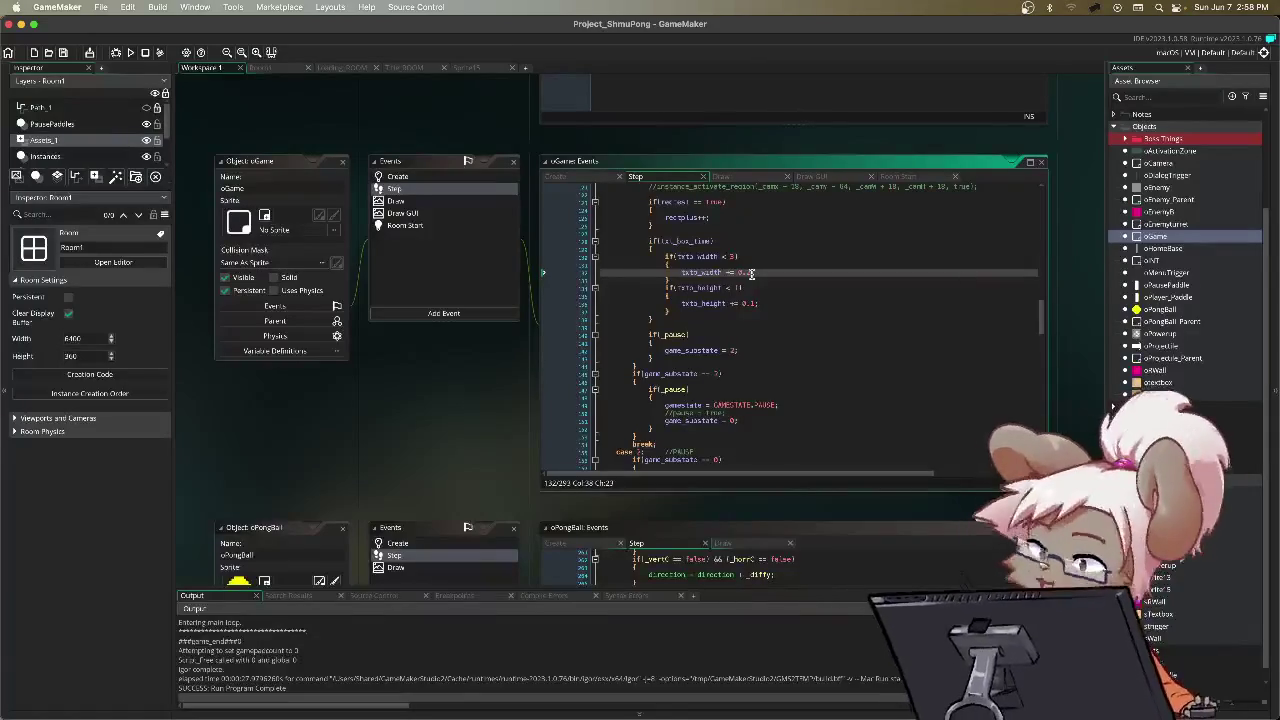
Step: Change the textbox width increment in the Step event to 0.05
key(BackSpace)
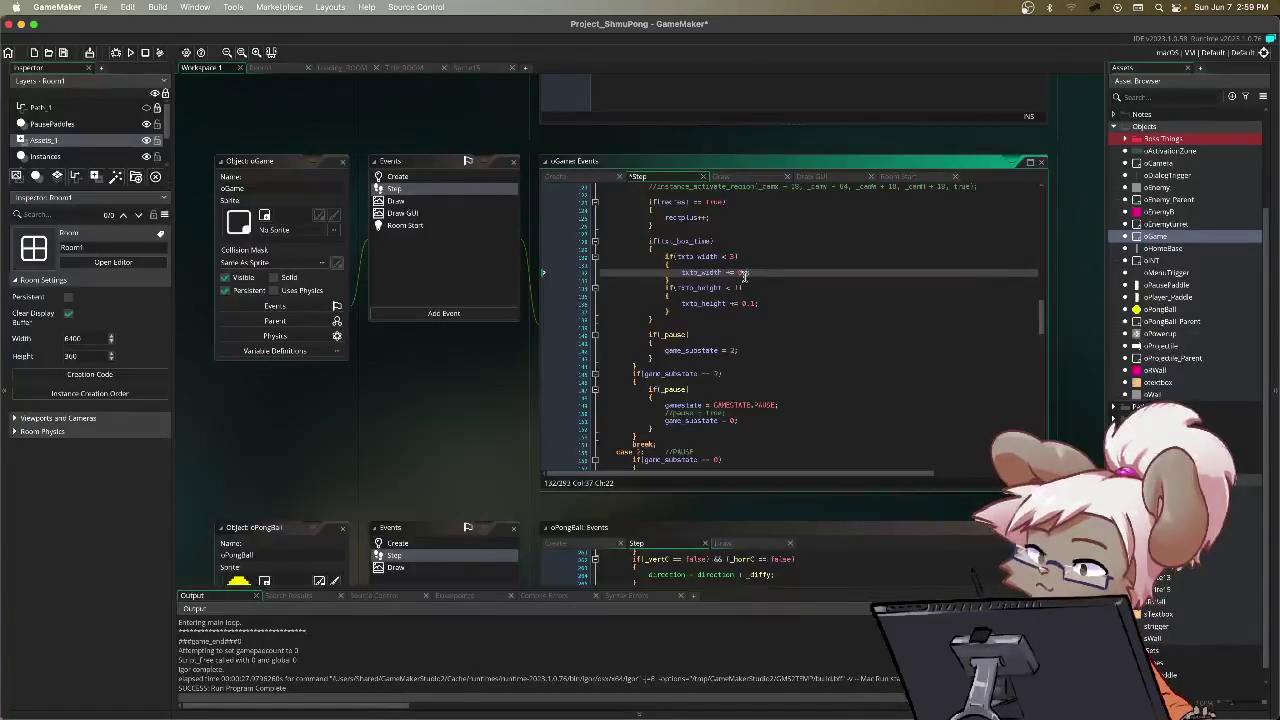
text(05)
key(Down)
key(Down)
key(Down)
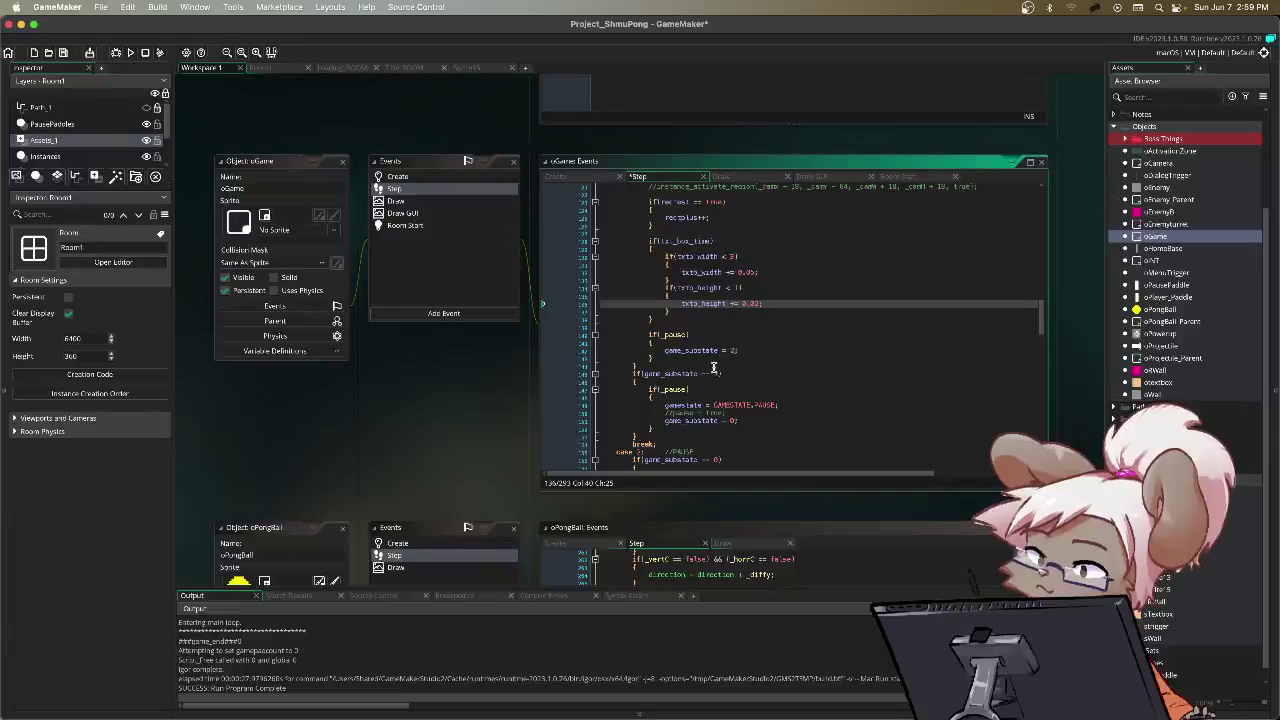
Step: Save and test-run the game, then quit from the pause menu back to the width line
key(F5)
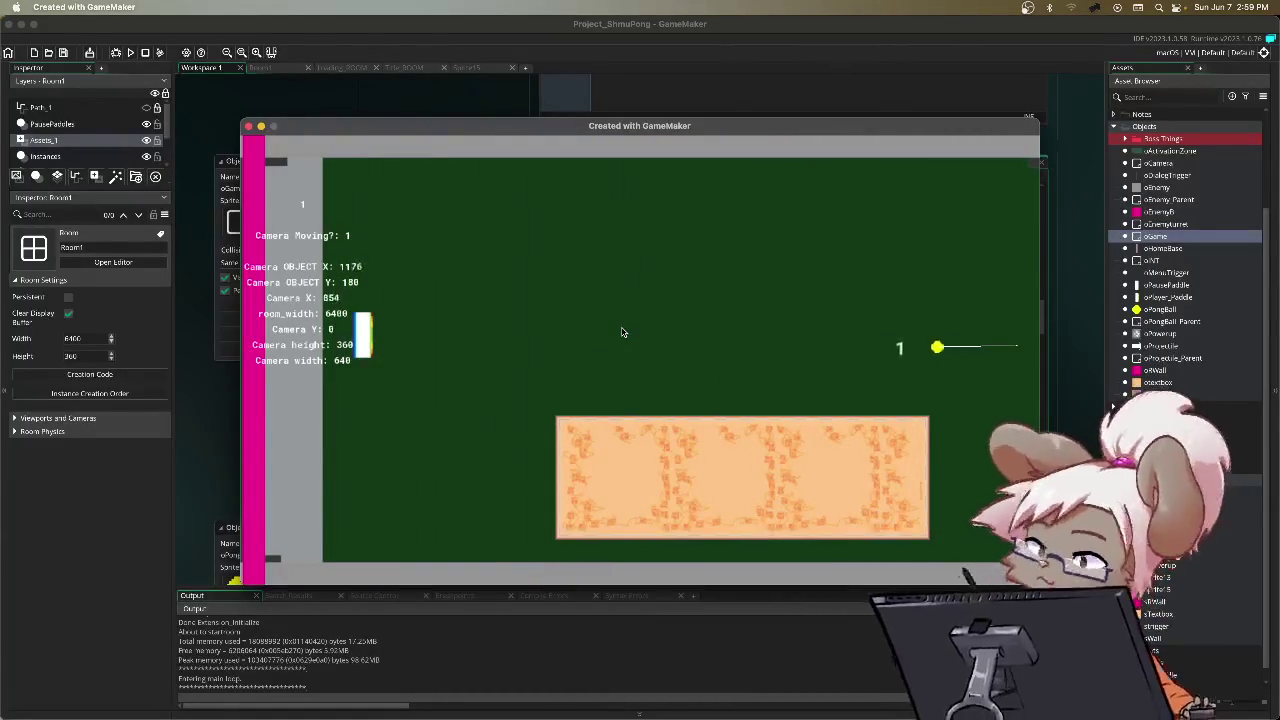
key(Escape)
key(Down)
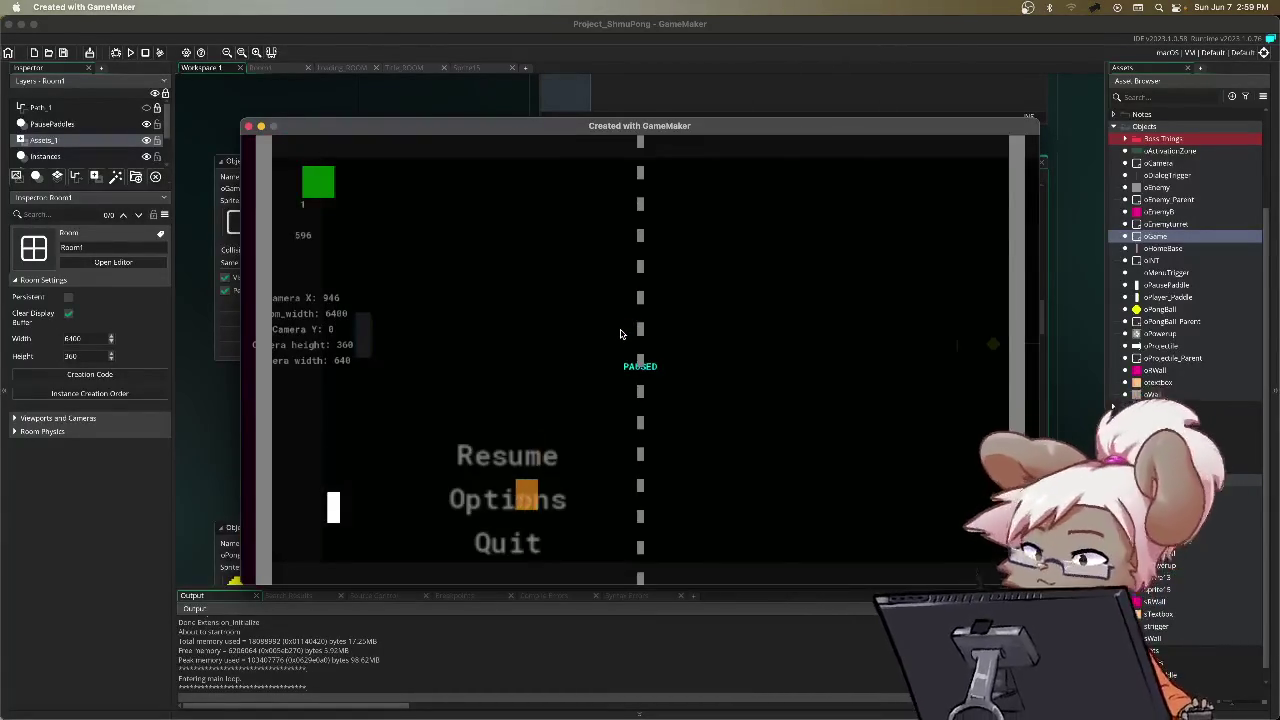
key(Down)
key(Return)
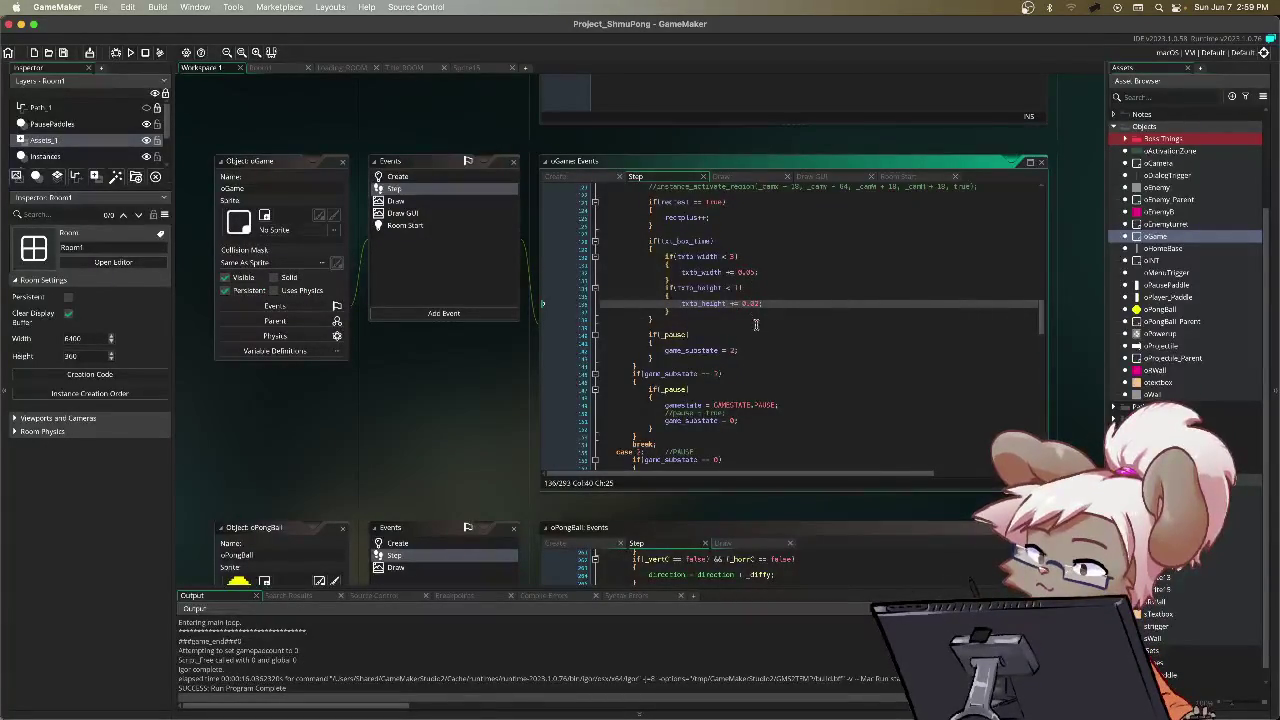
click(777, 273)
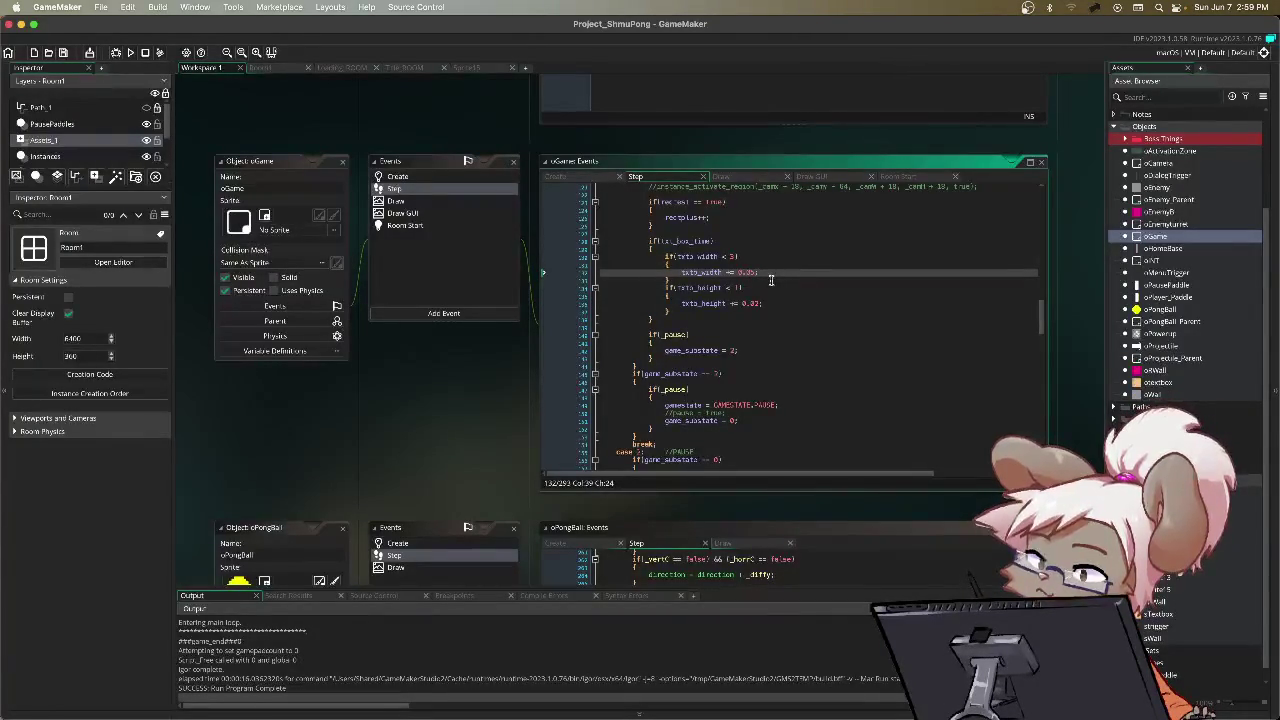
Step: Trim the width increment to 0.1, then run, play and close the game
key(BackSpace)
key(BackSpace)
text(1)
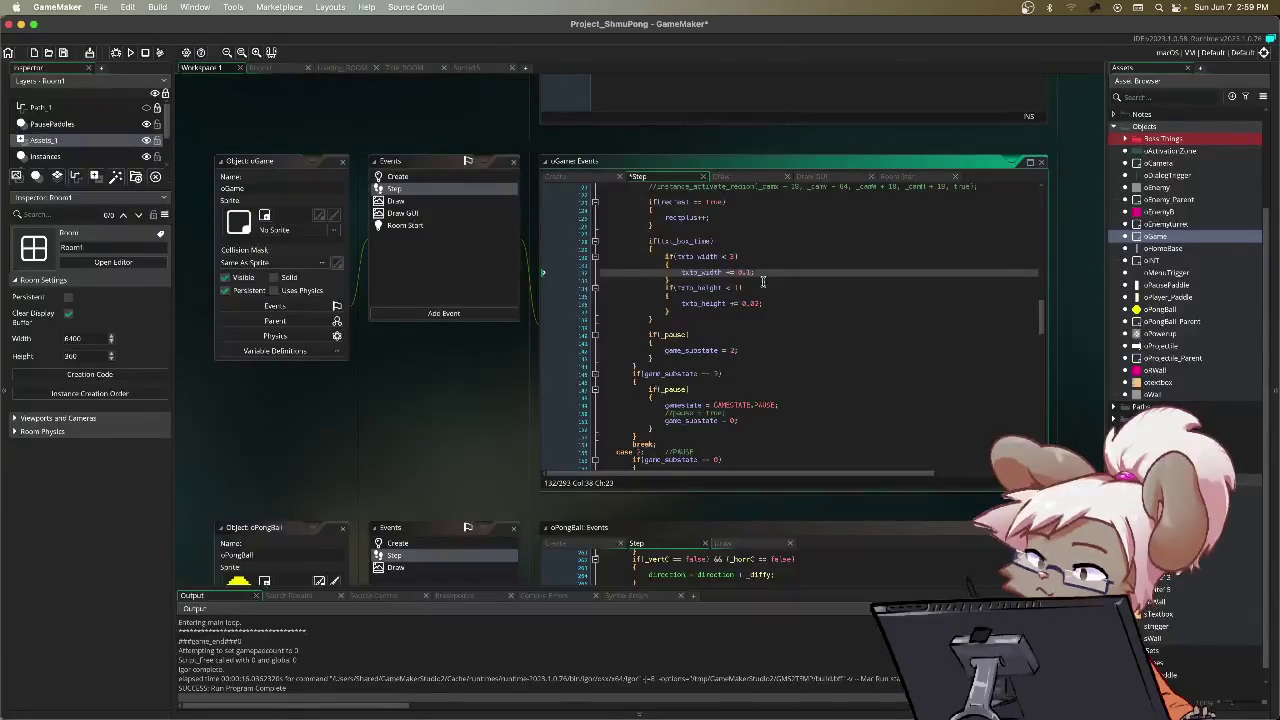
key(F5)
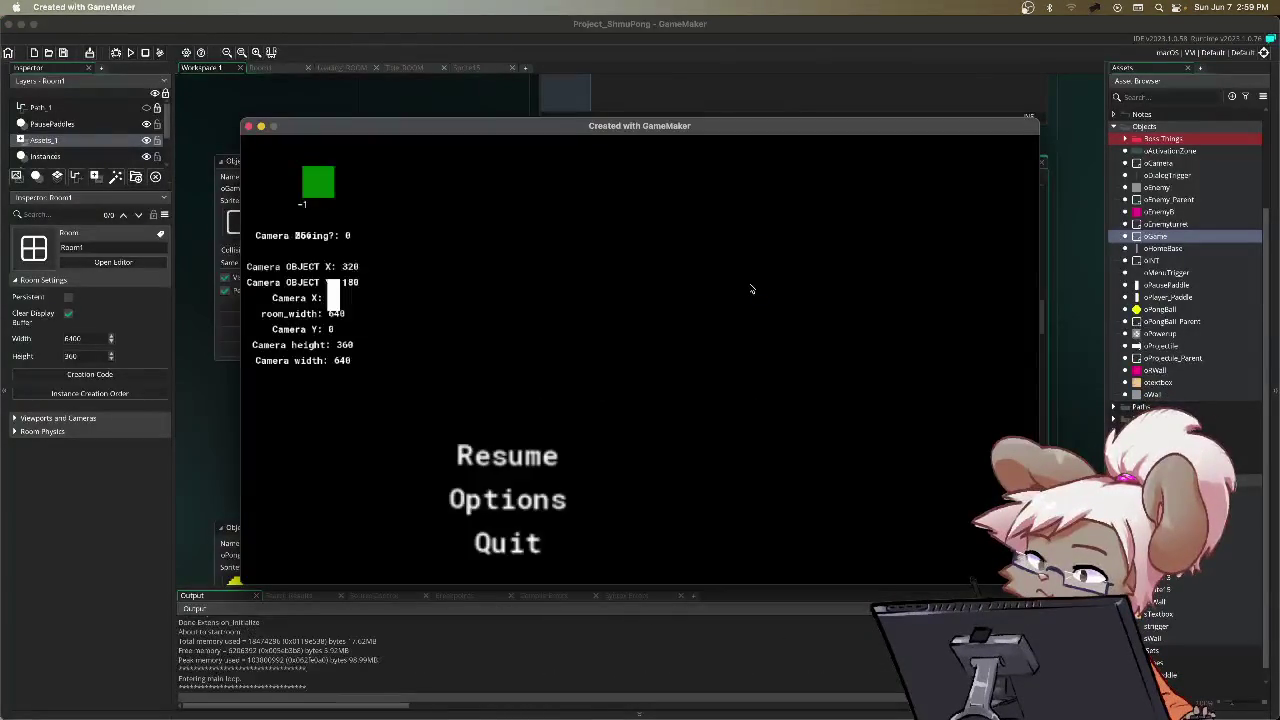
key(Return)
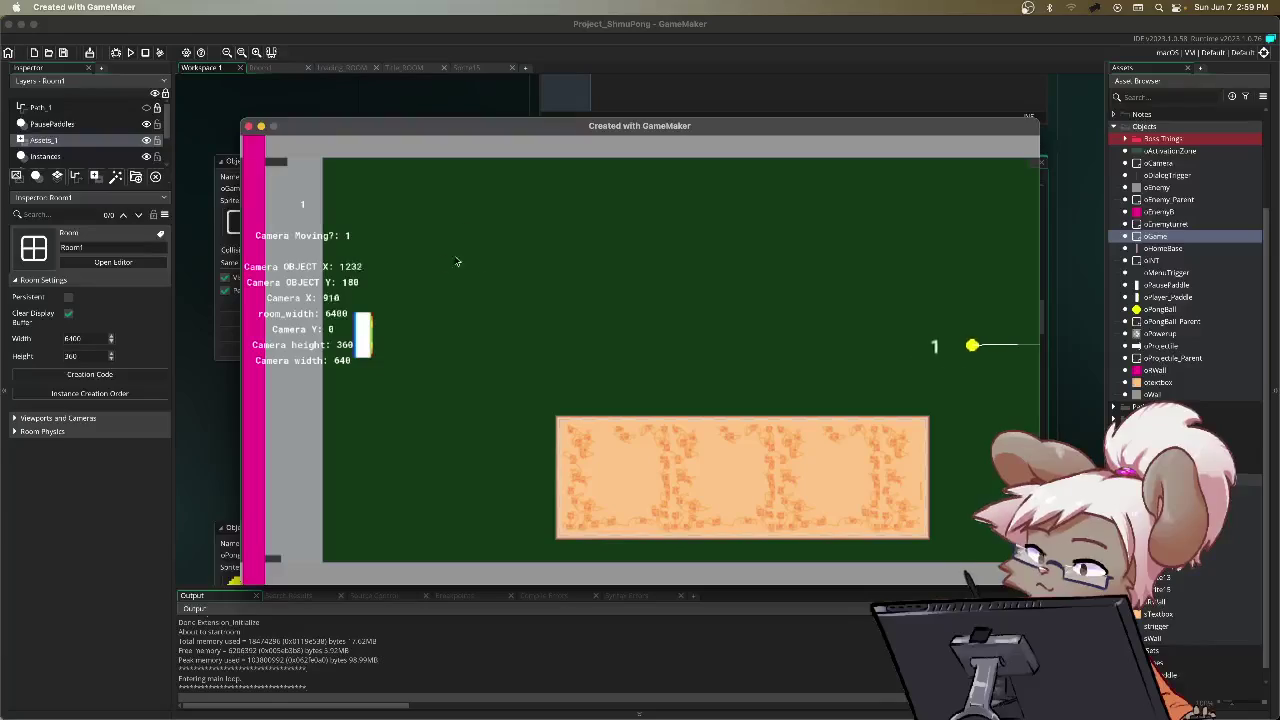
key(Escape)
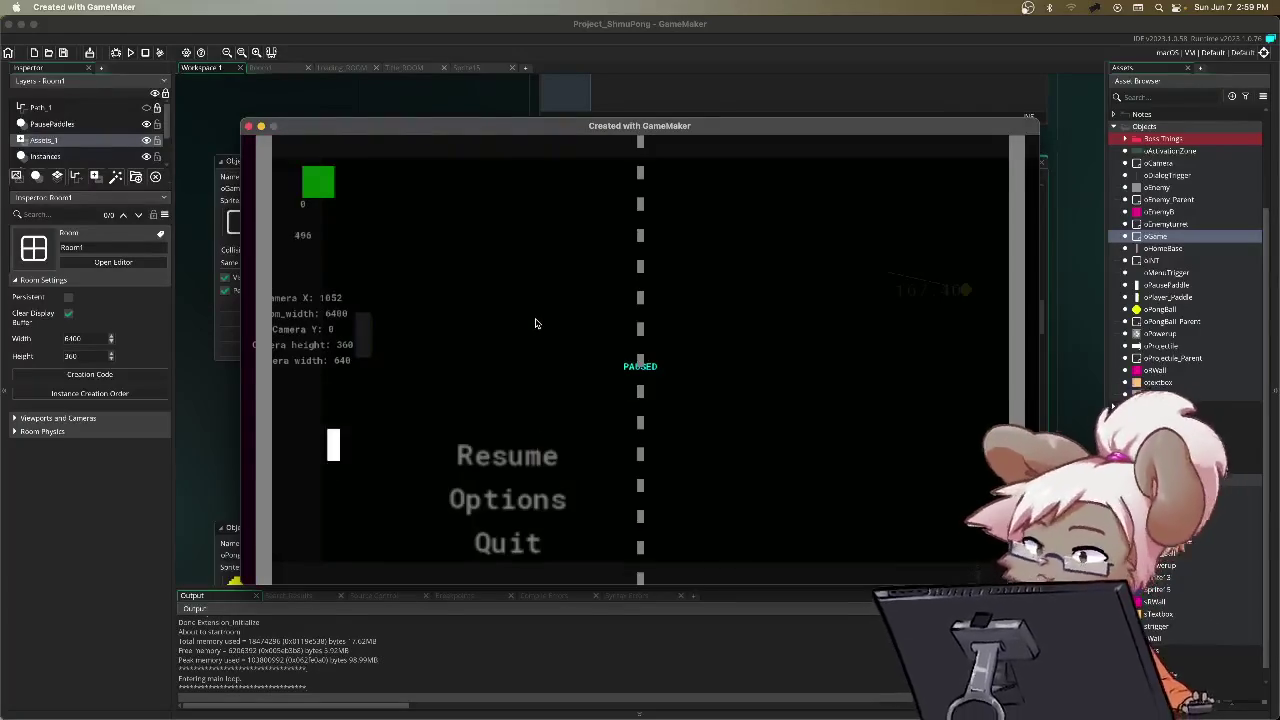
key(super+q)
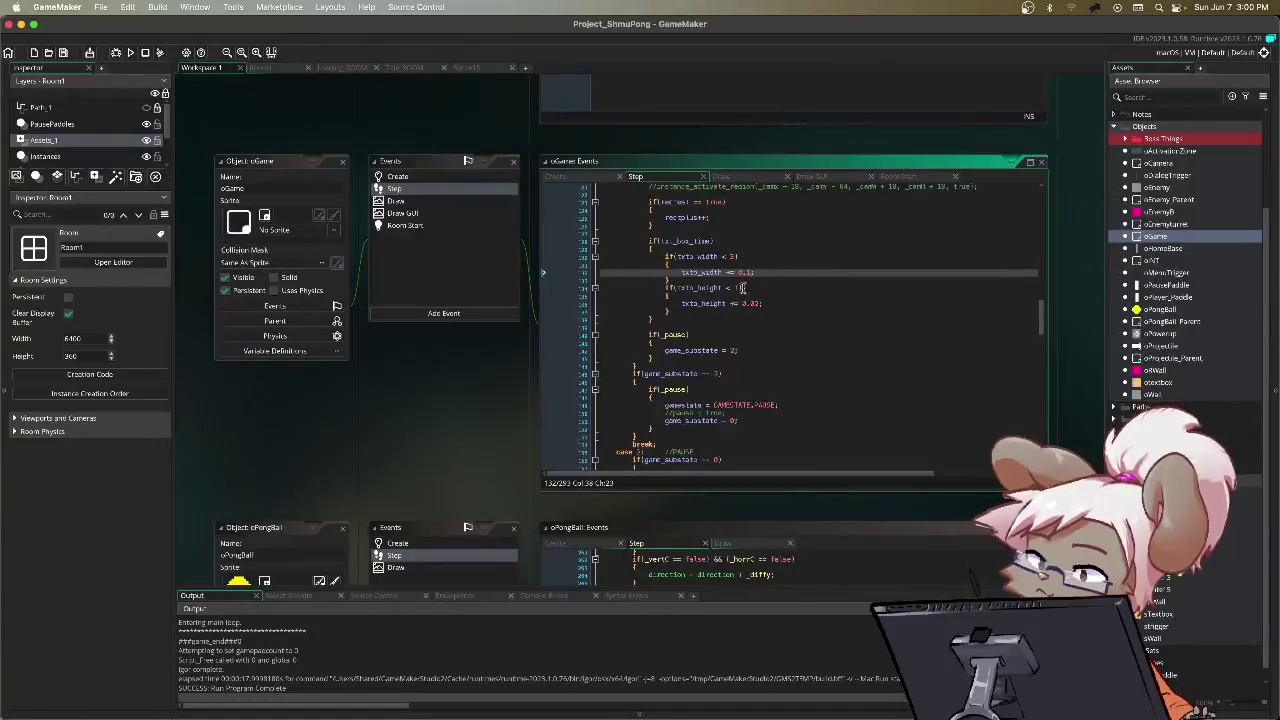
Step: Raise the width increment to 0.15 and add an if-block capping txtb_width at 3
text(5)
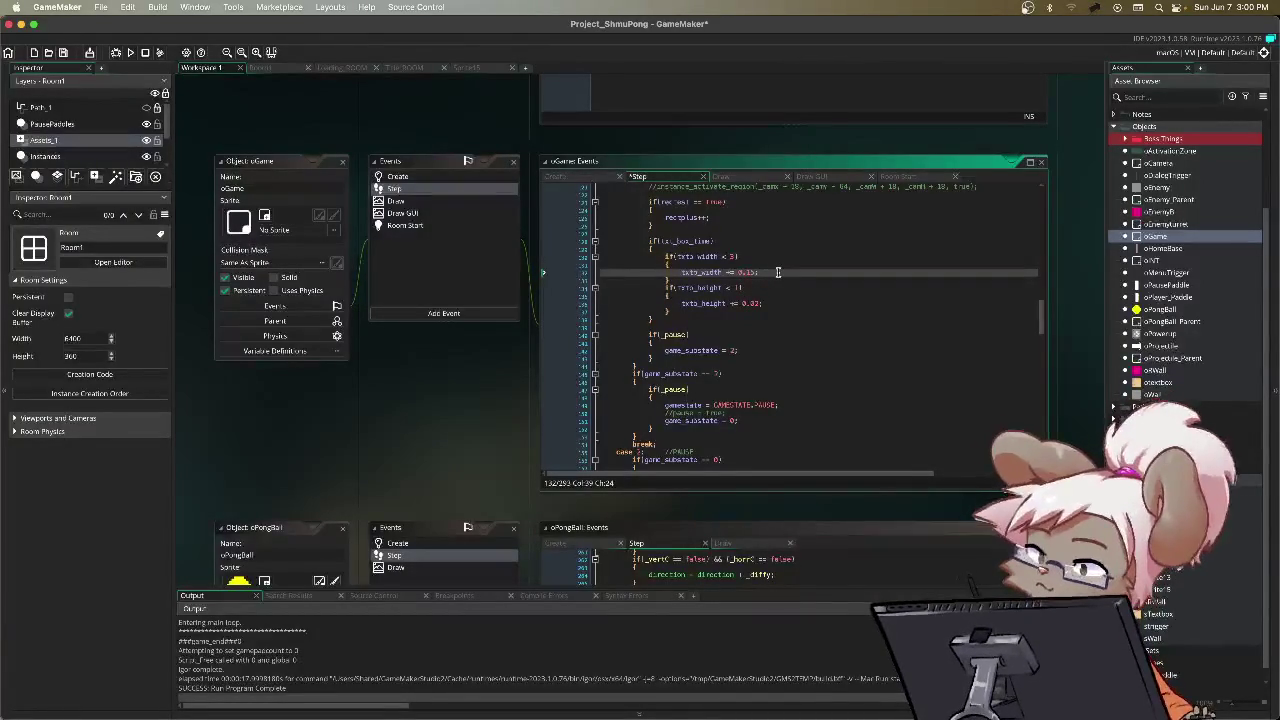
key(Return)
key(BackSpace)
key(BackSpace)
key(BackSpace)
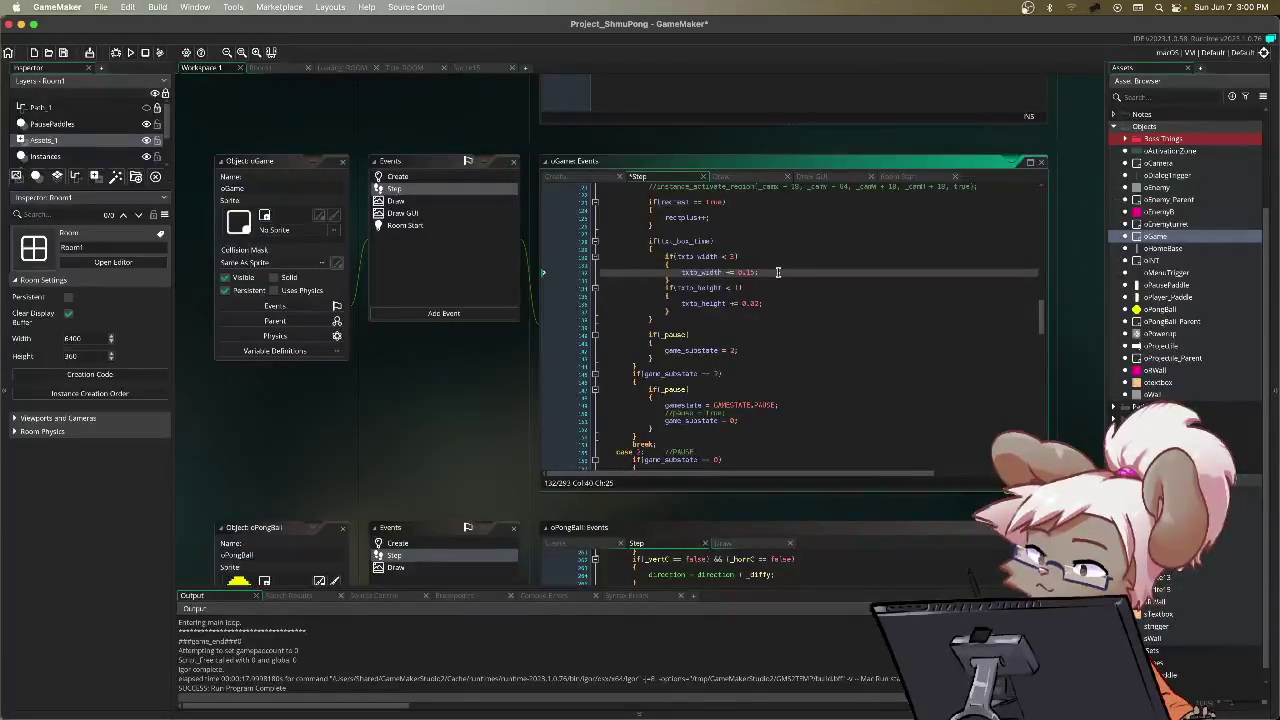
key(Return)
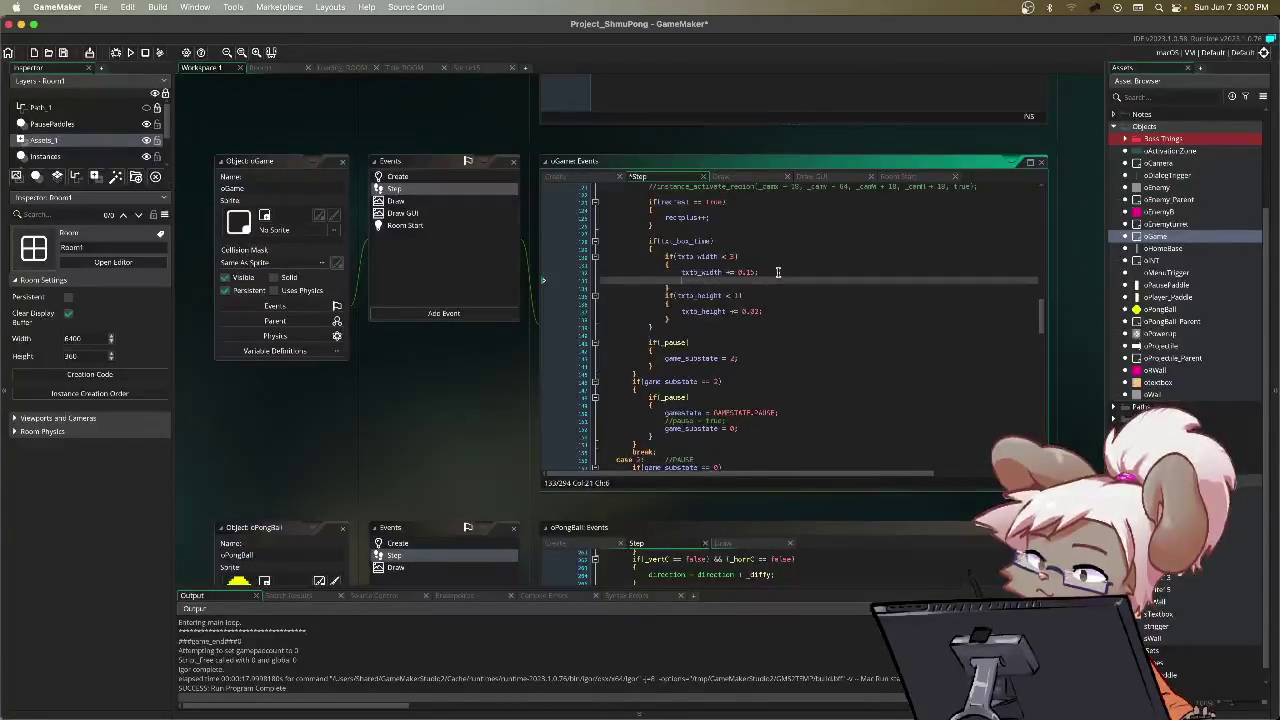
text(if(tb)
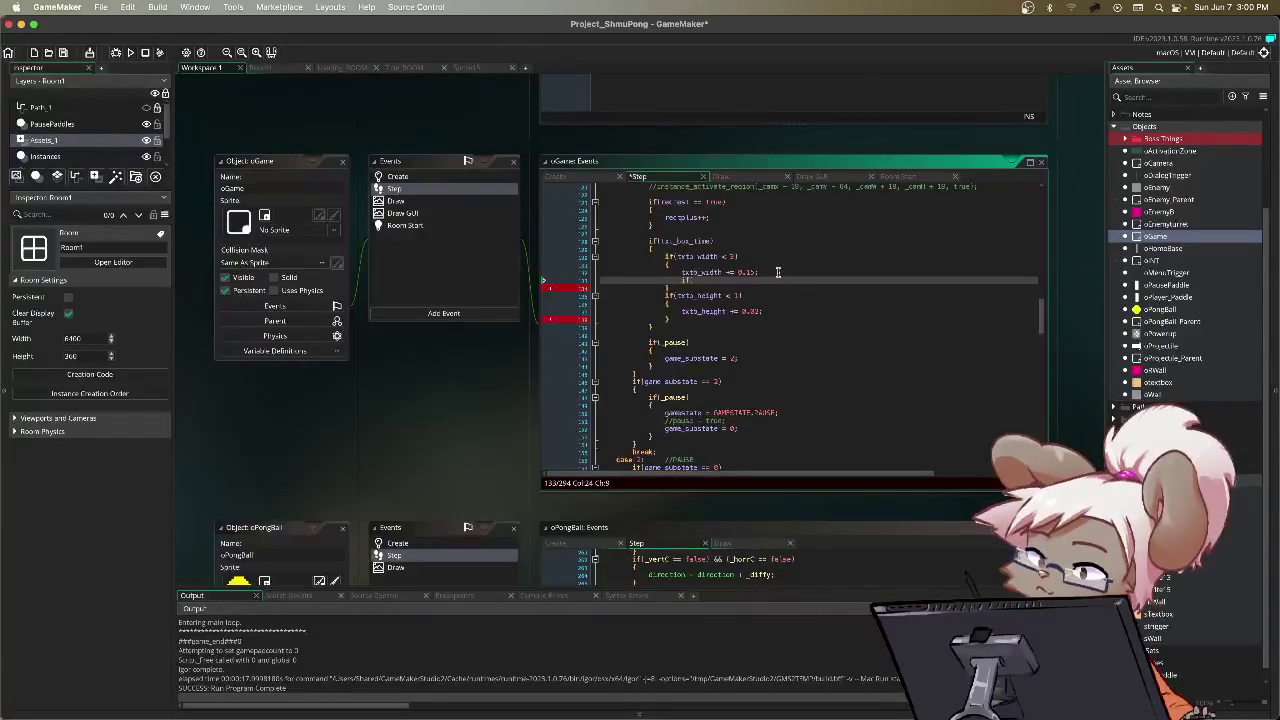
text(_width >)
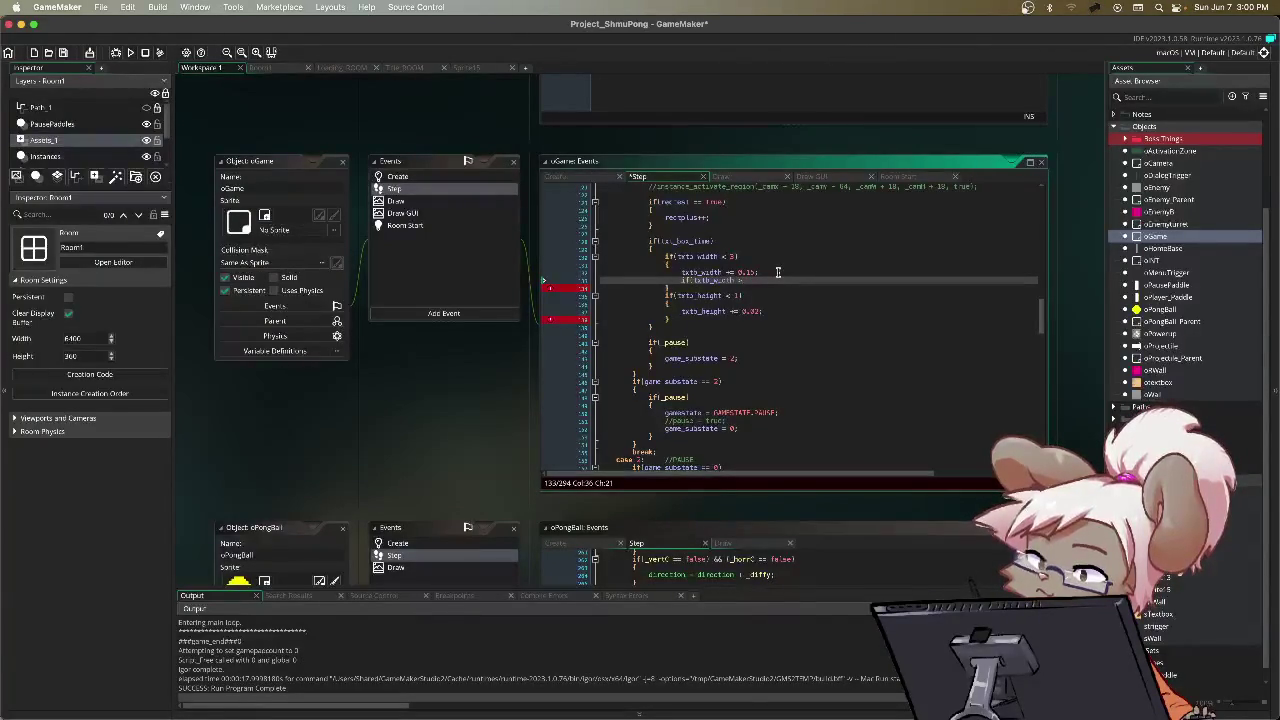
key(Return)
text({)
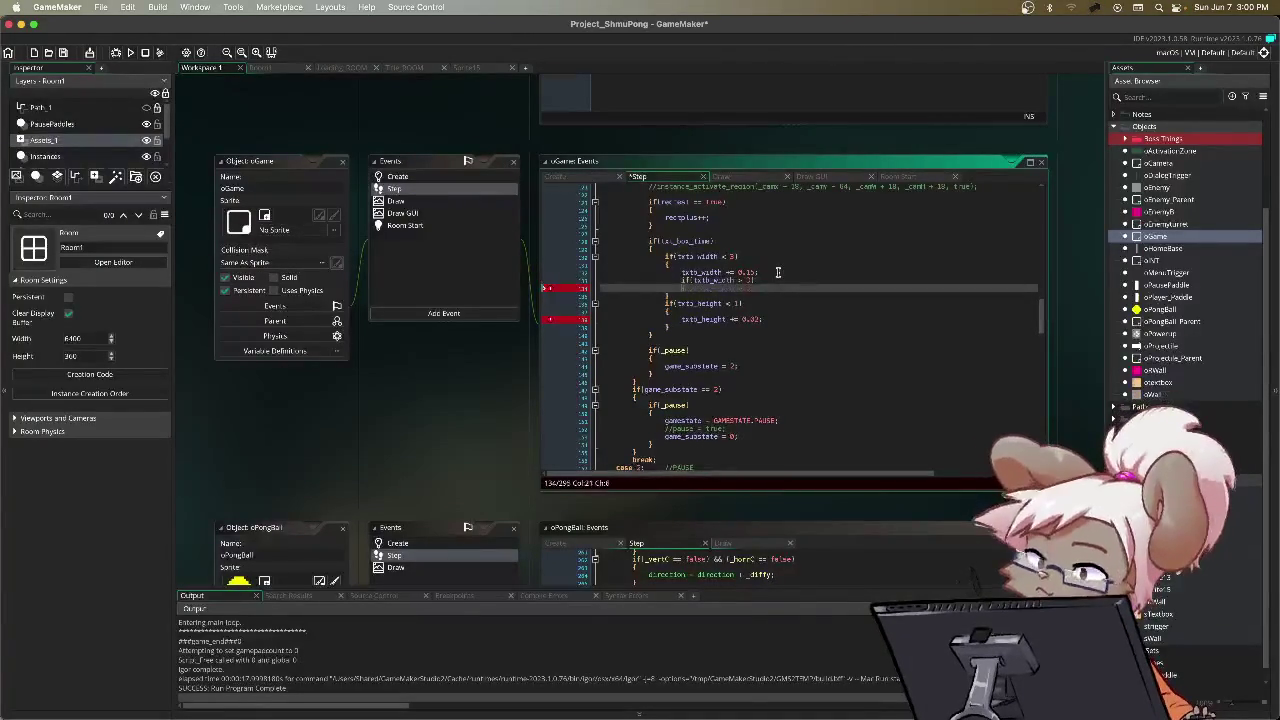
key(Return)
key(Return)
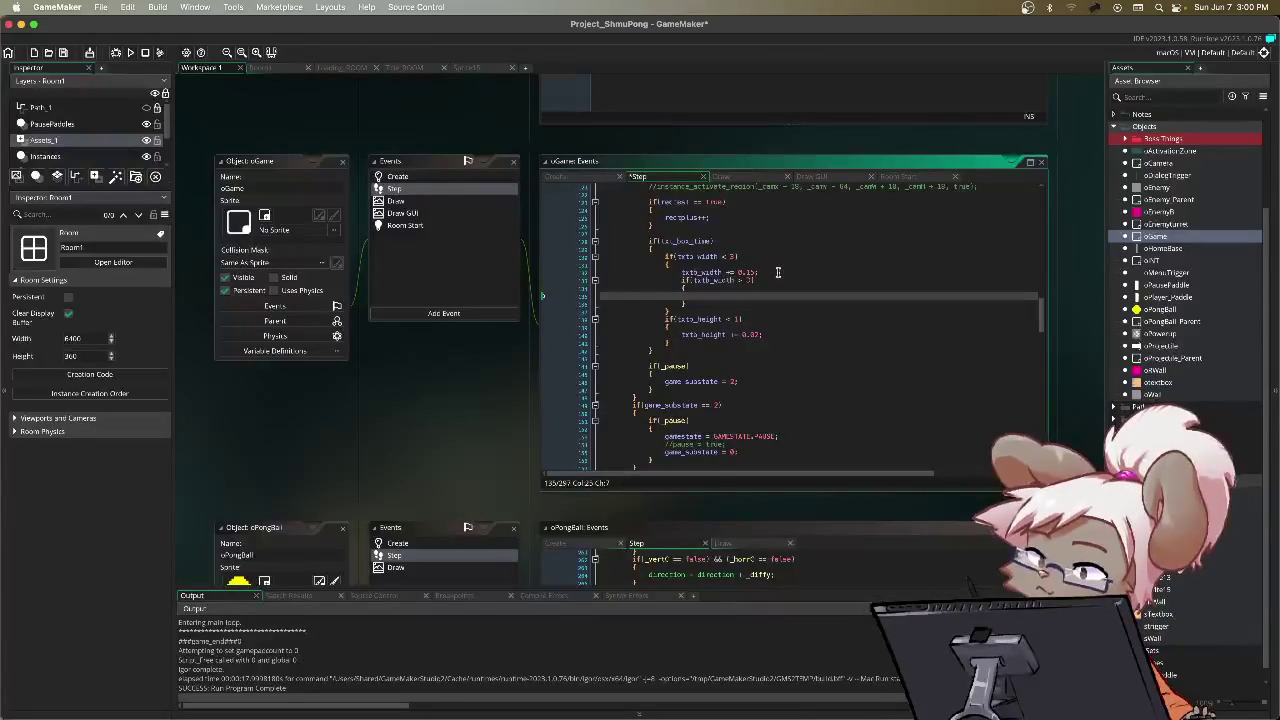
text(txt)
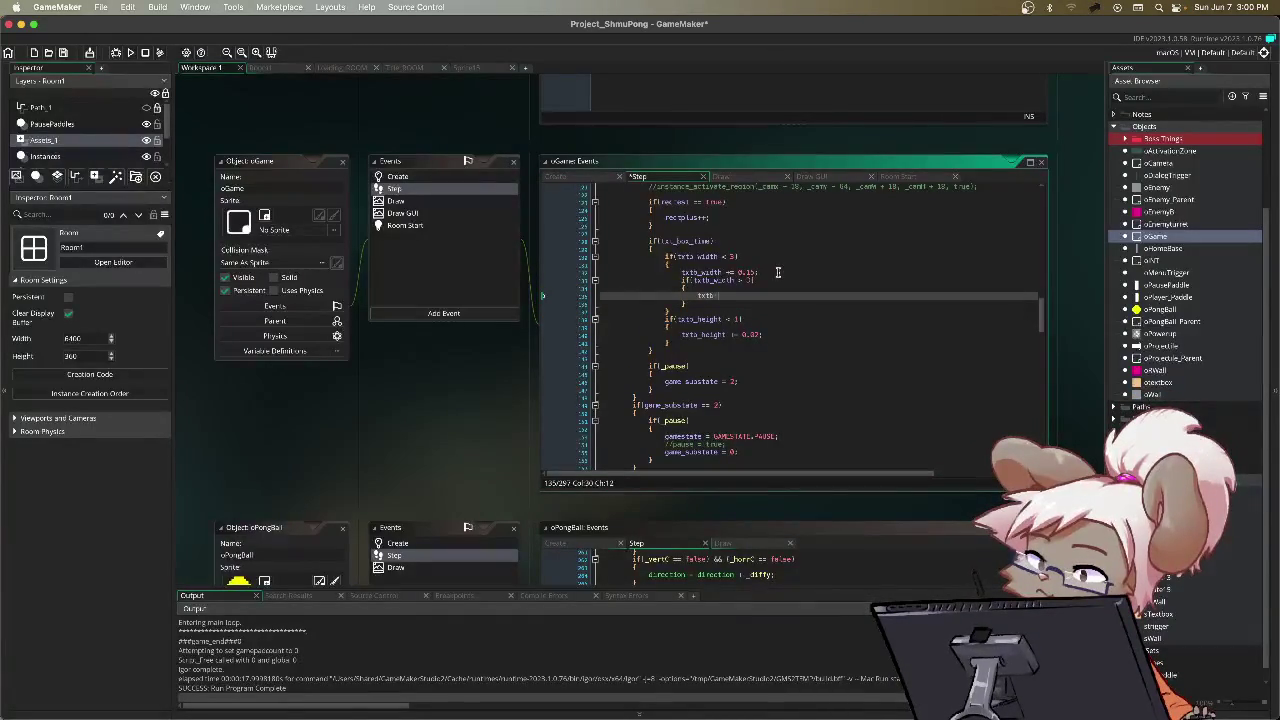
text(b = 3)
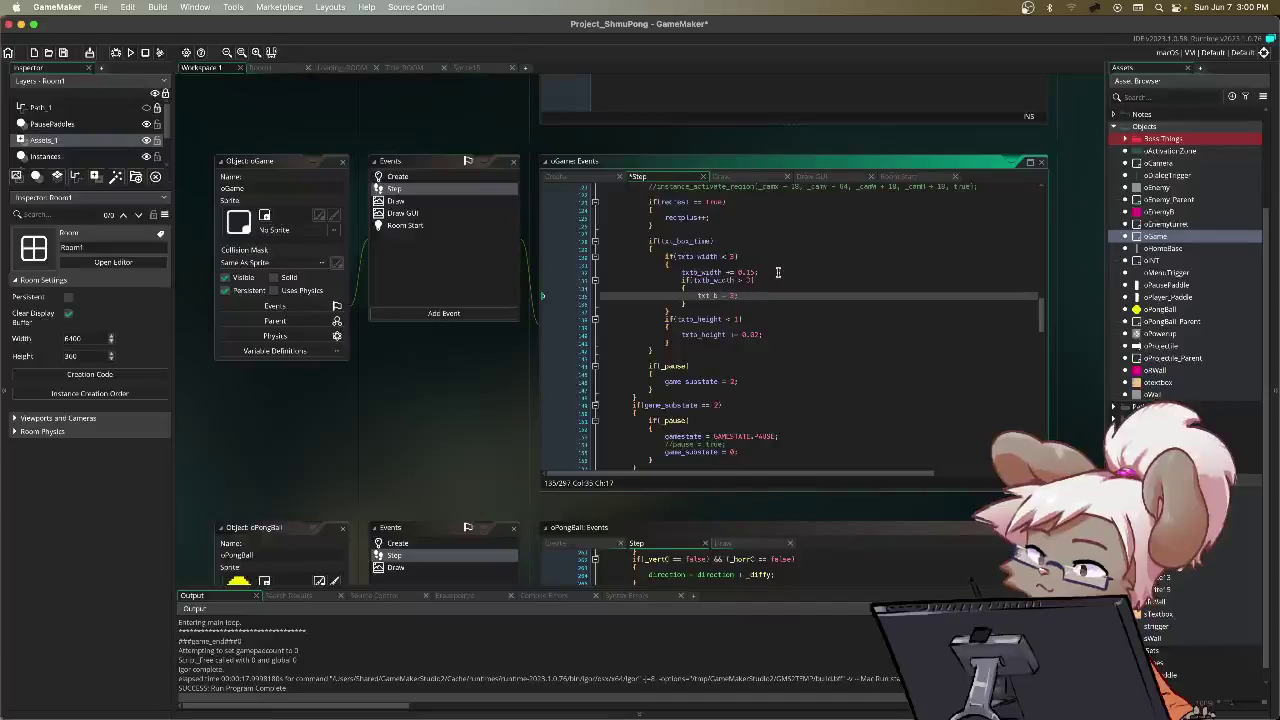
text(;)
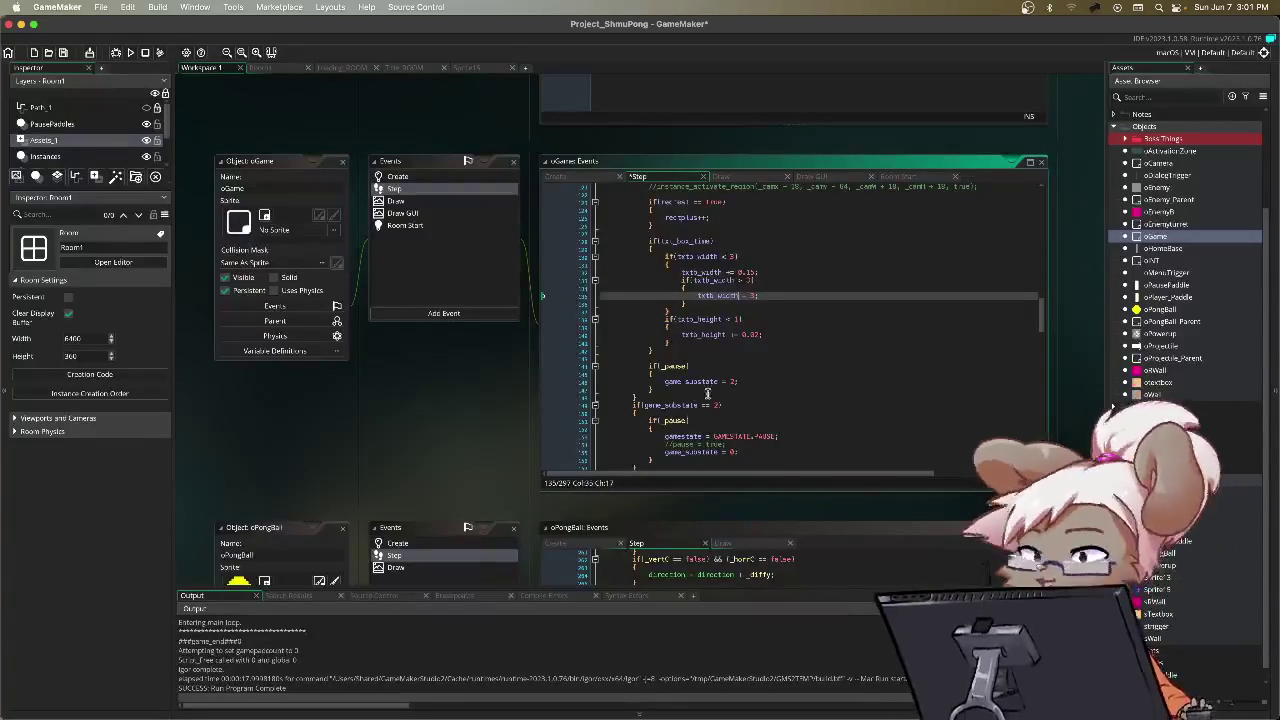
scroll(718, 360, down, 3)
scroll(716, 350, up, 4)
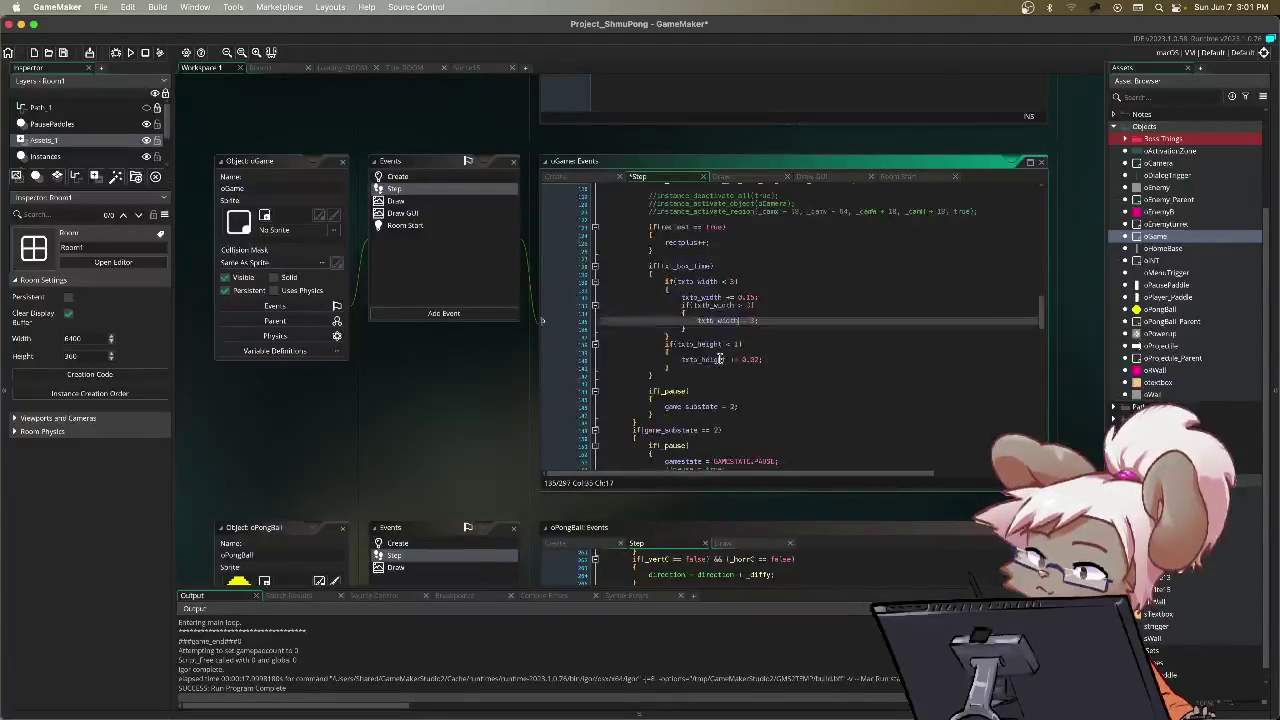
Step: In the Draw event, replace draw_text_ext's txtb_x with oCamera.x + 832, then run the game
click(755, 178)
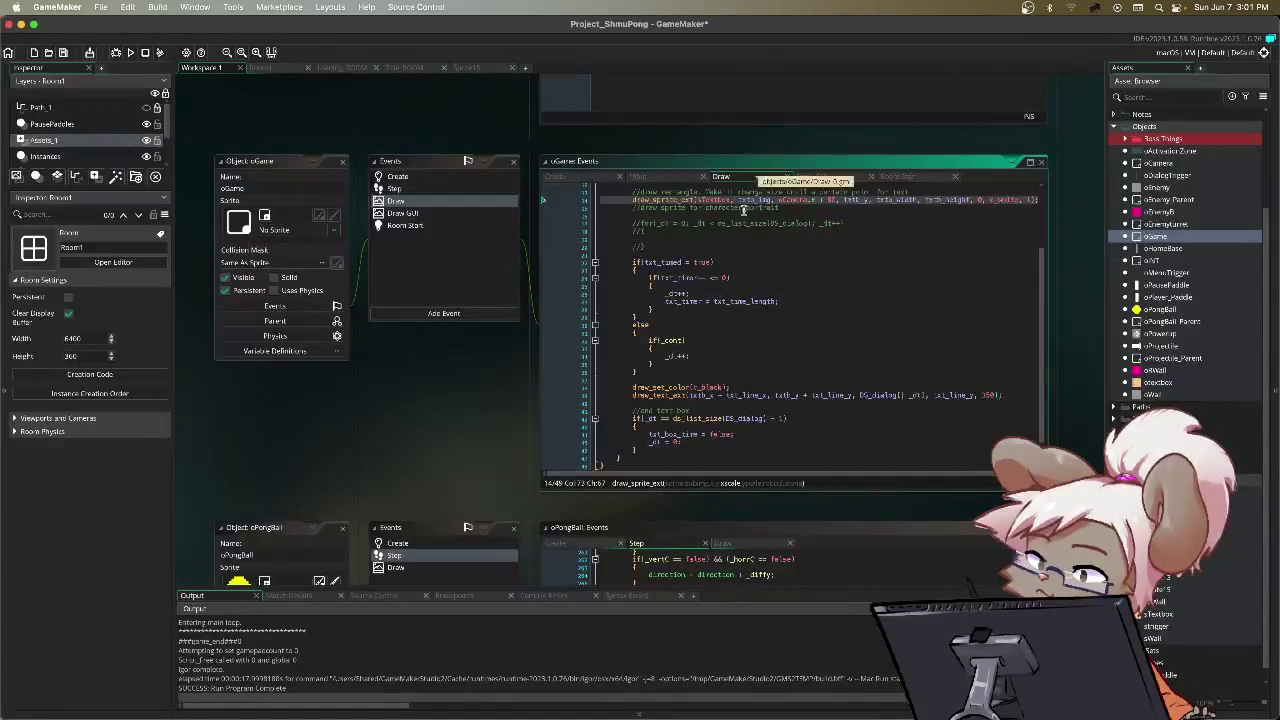
click(1011, 394)
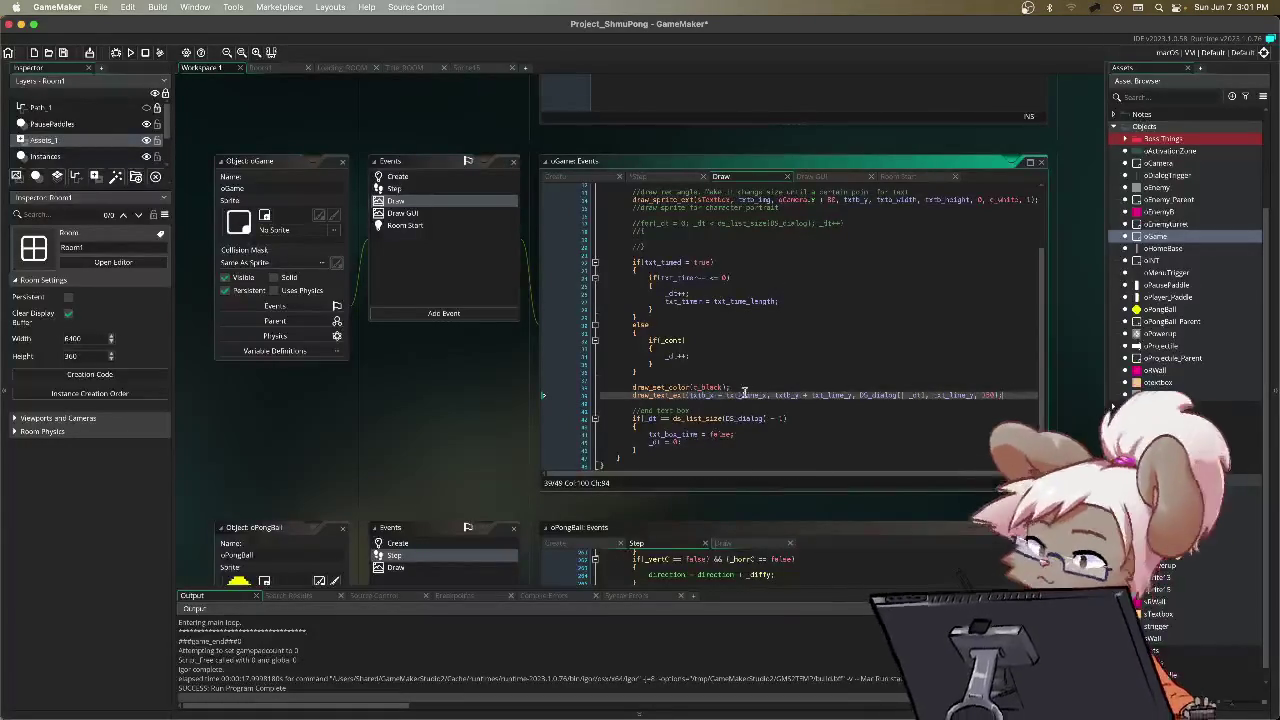
click(694, 395)
drag(712, 396, 694, 400)
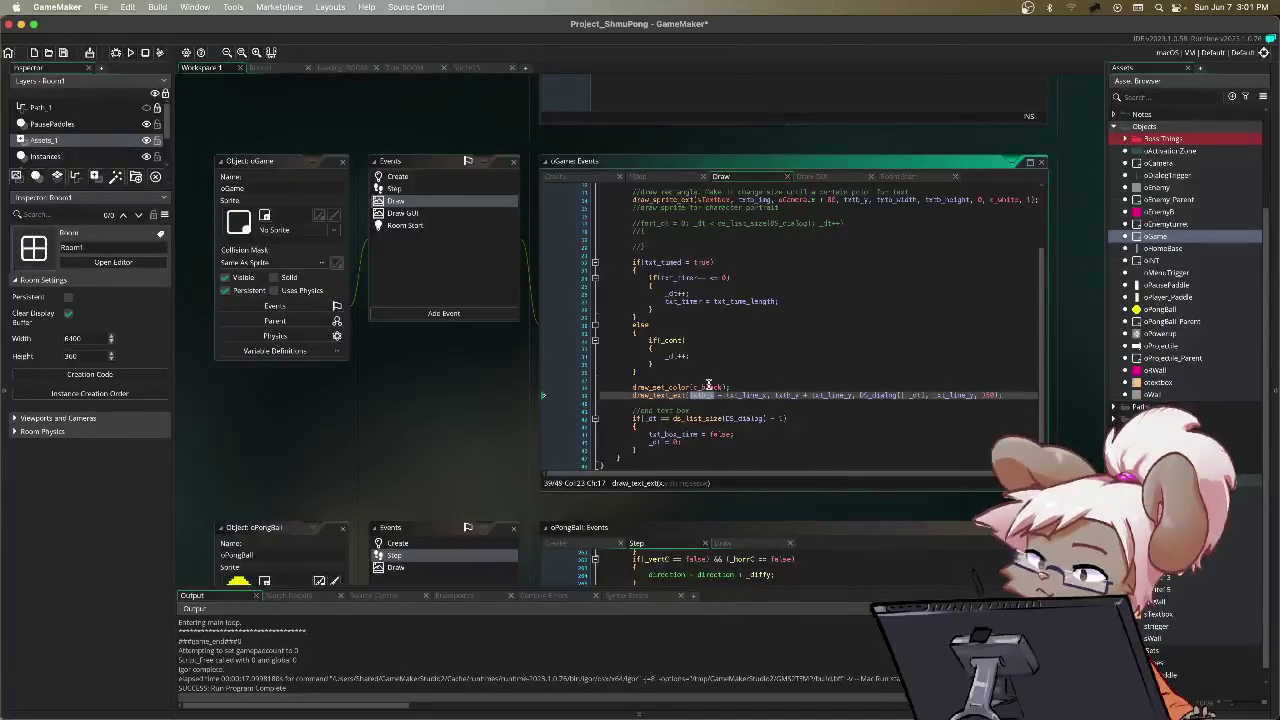
text(oCame)
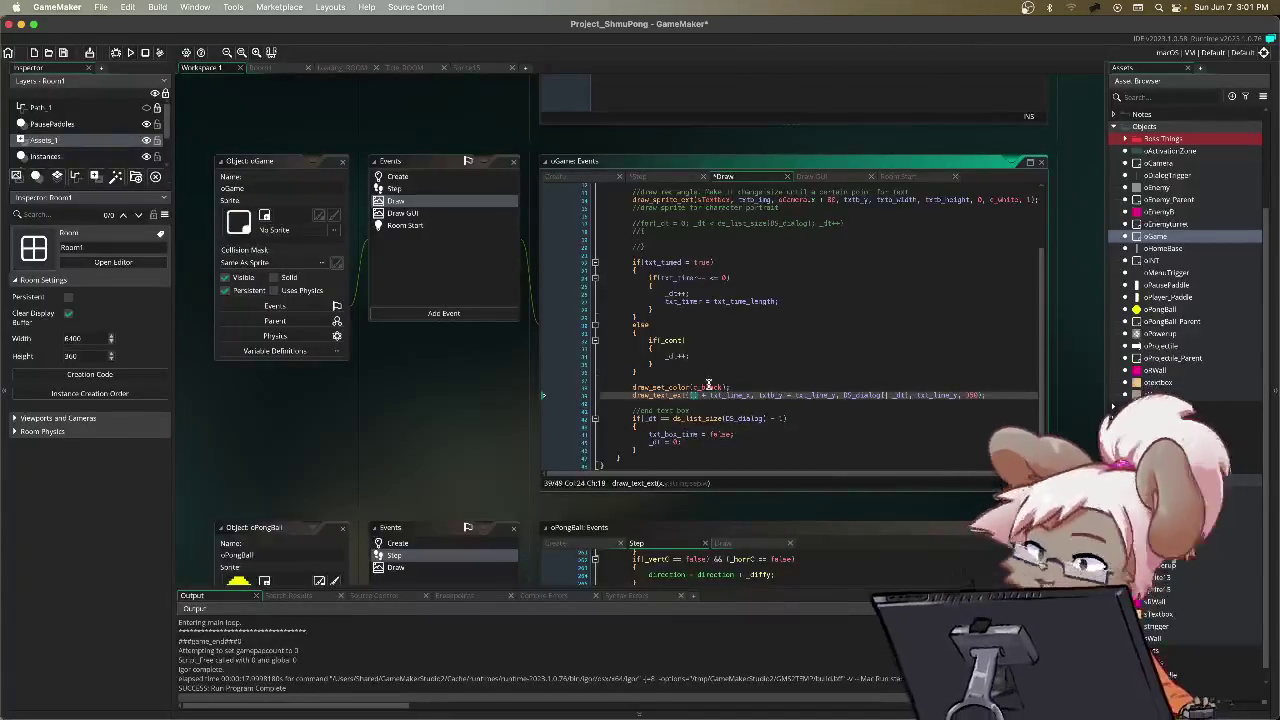
text(ra.x)
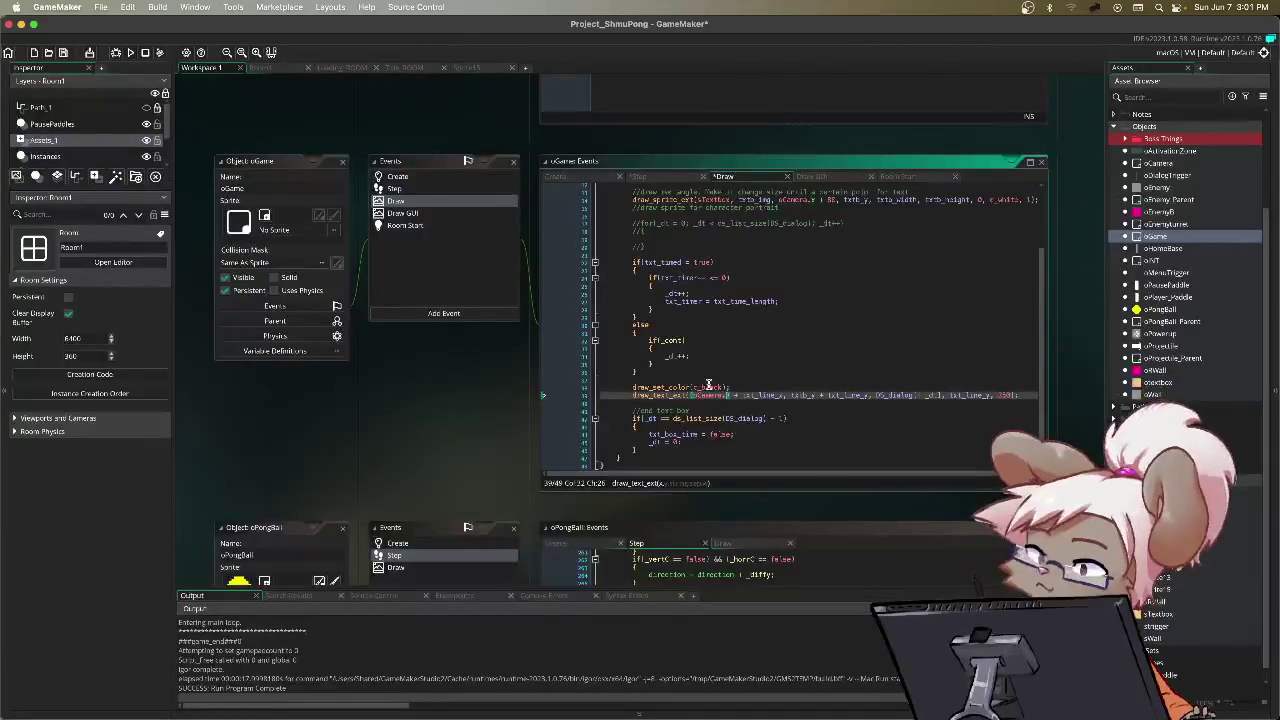
text( + 8)
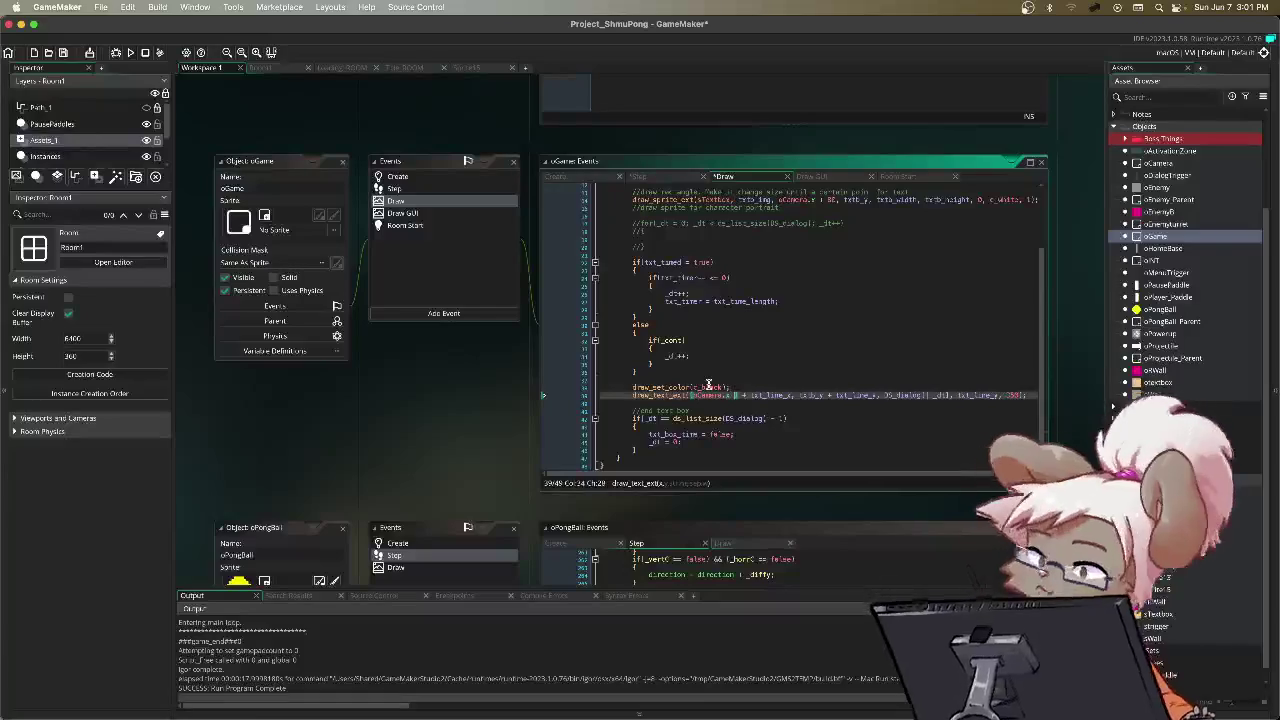
text(32)
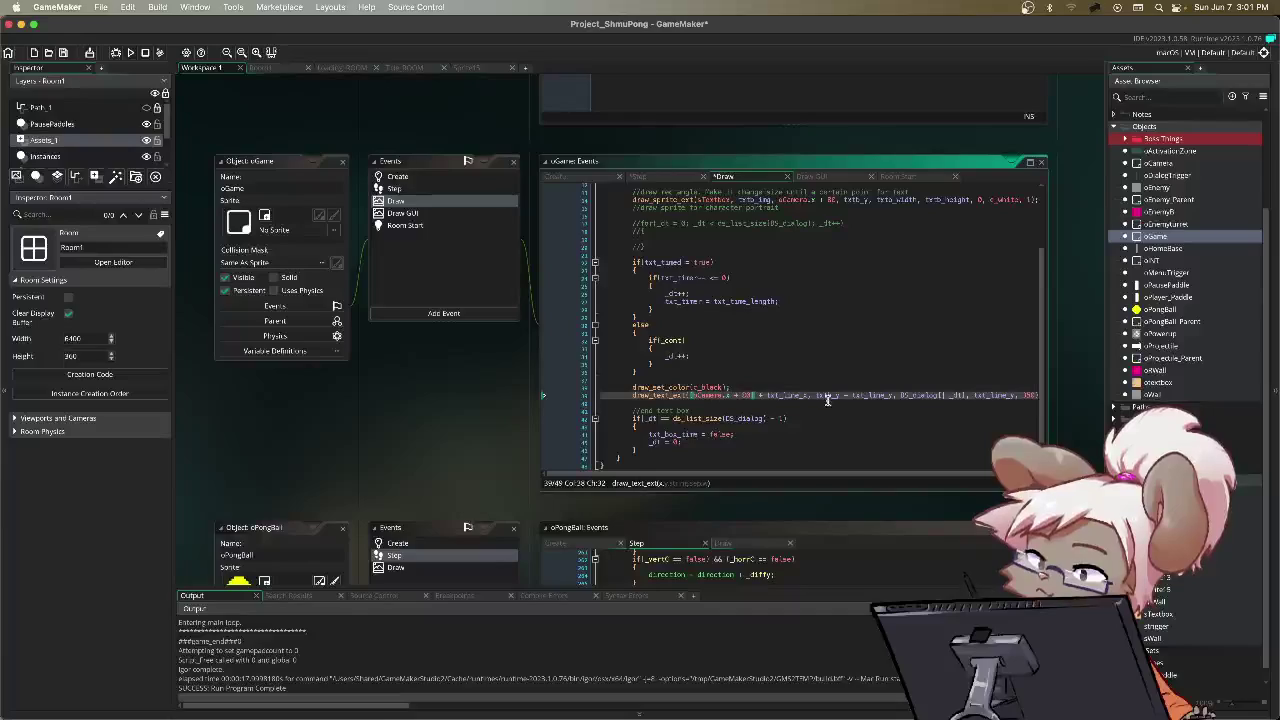
drag(816, 396, 841, 400)
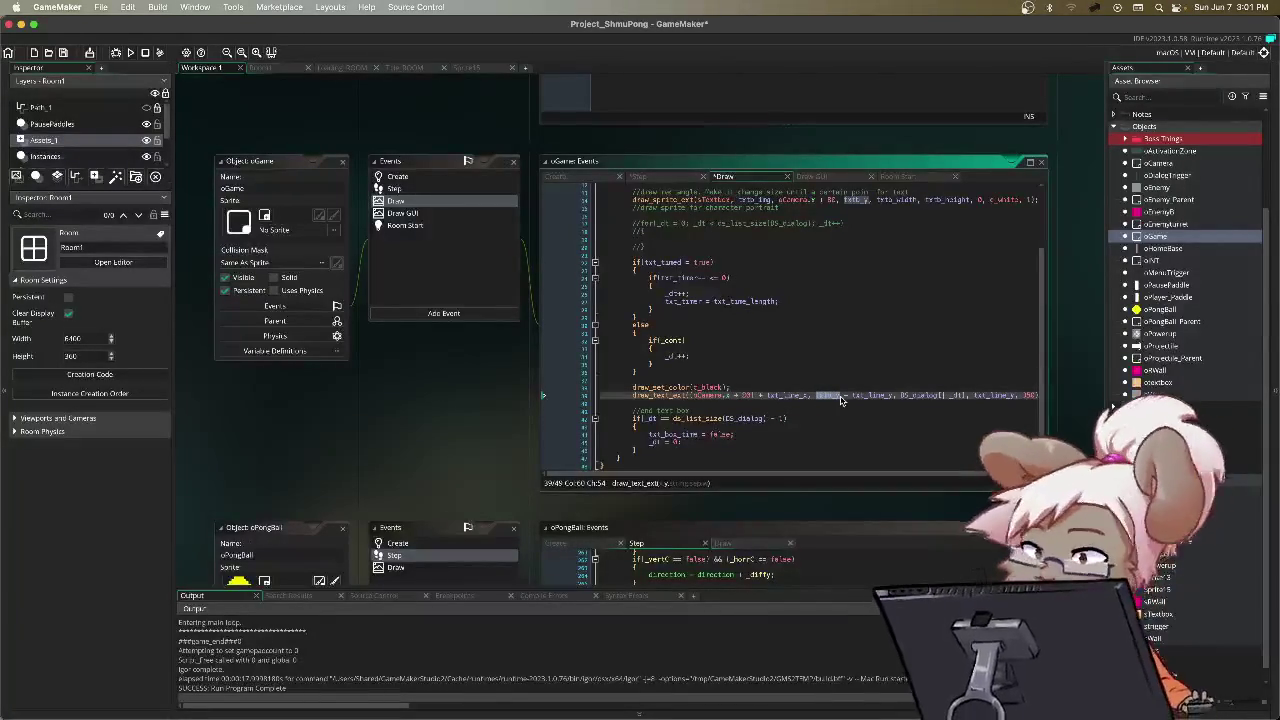
key(F5)
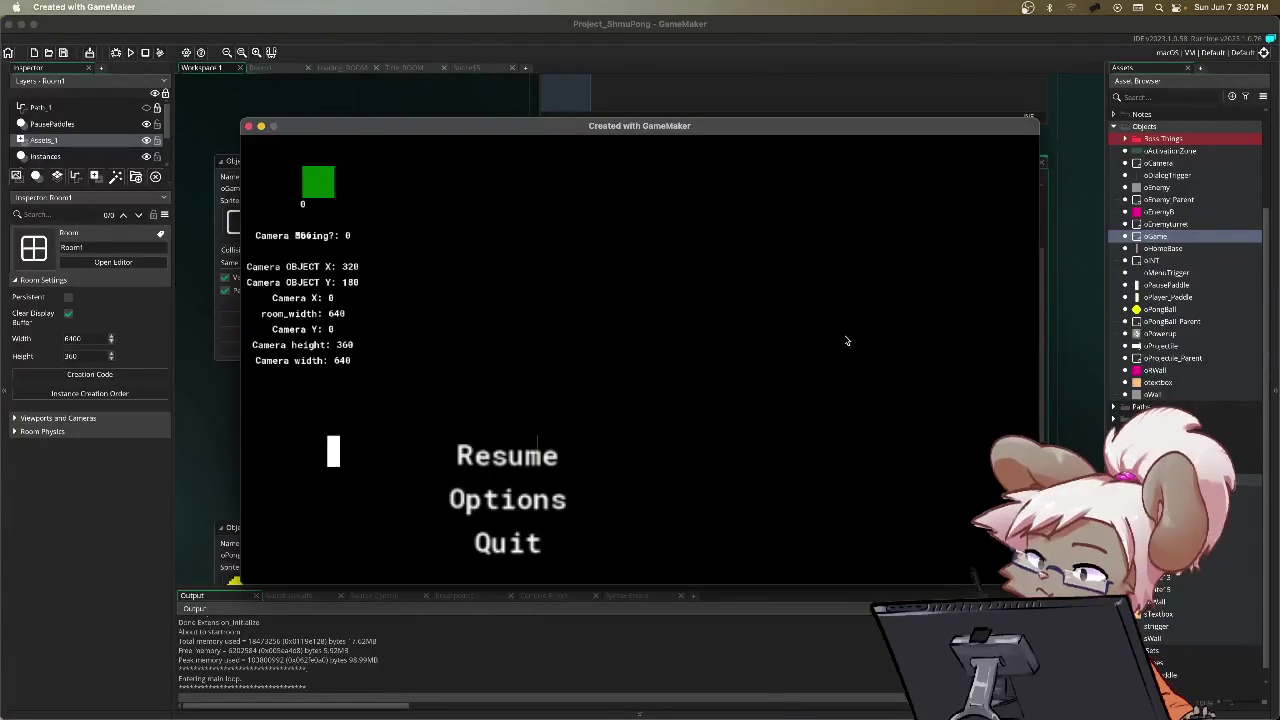
Step: Resume play until the dialogue text shows, then pause and quit to the Draw code
key(Return)
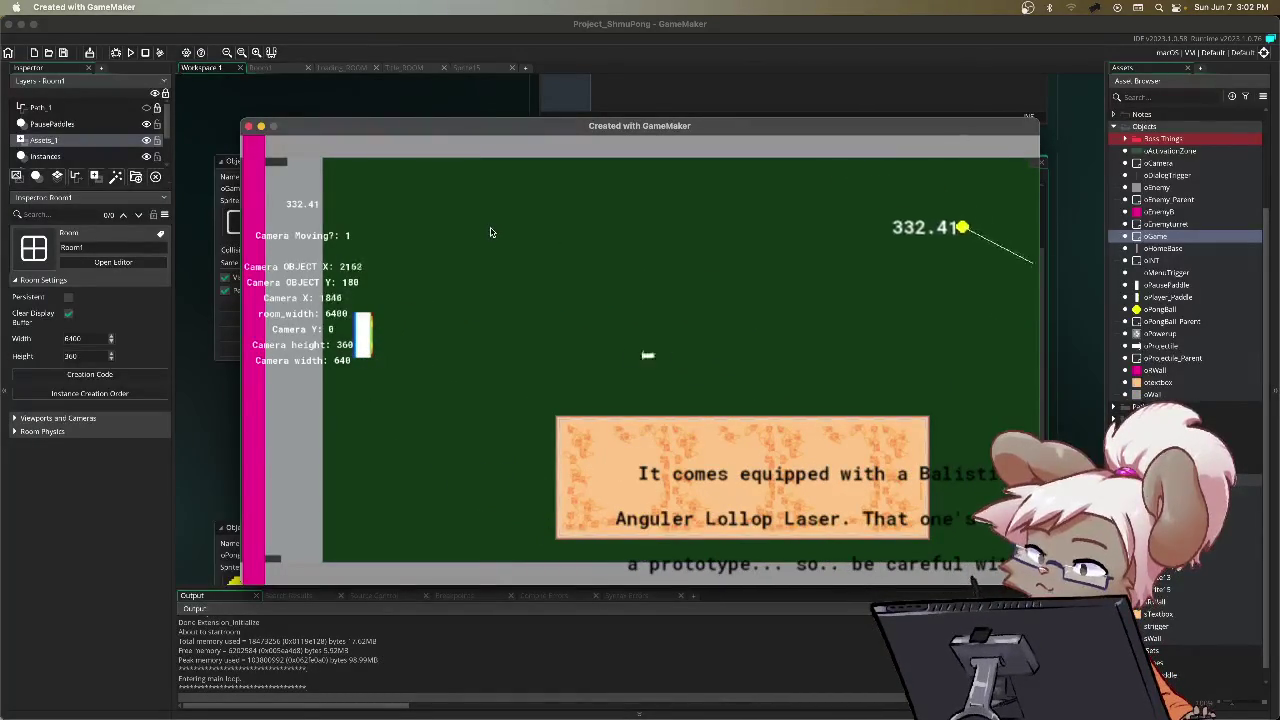
key(Escape)
key(Down)
key(Return)
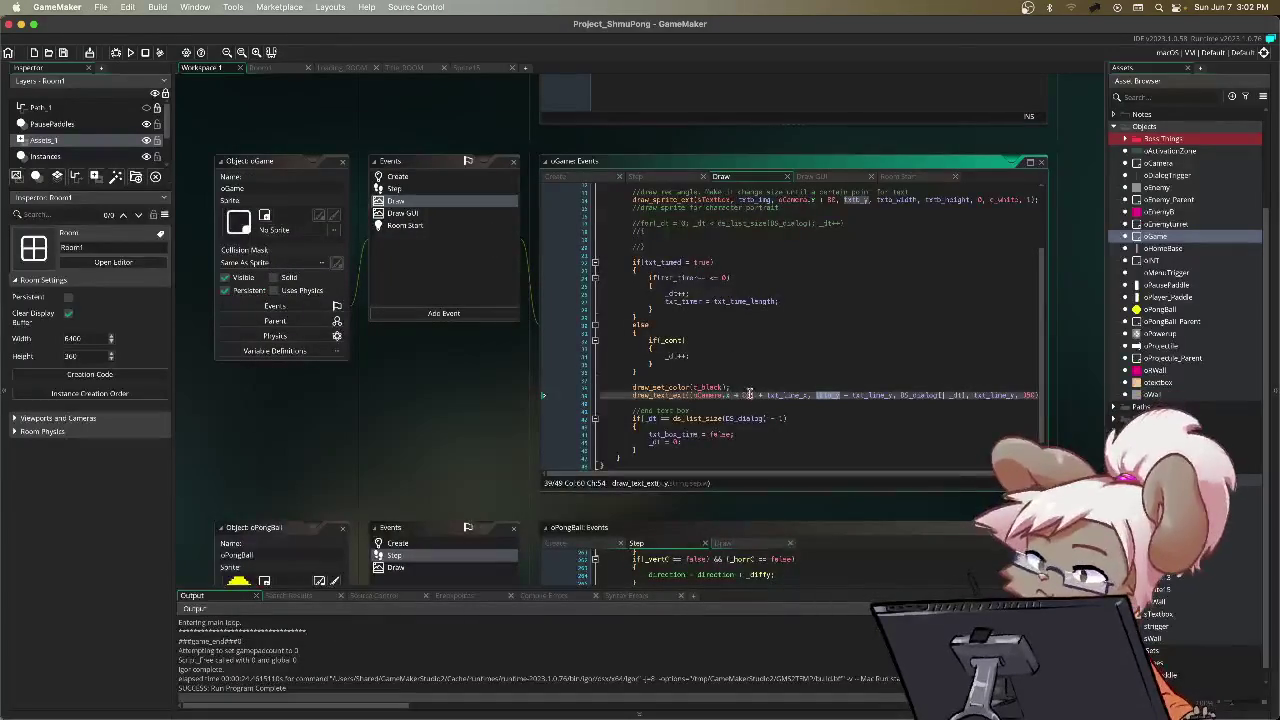
Step: Add draw_set_halign(fa_left); below the draw_set_colour(c_black) line
scroll(762, 470, up, 3)
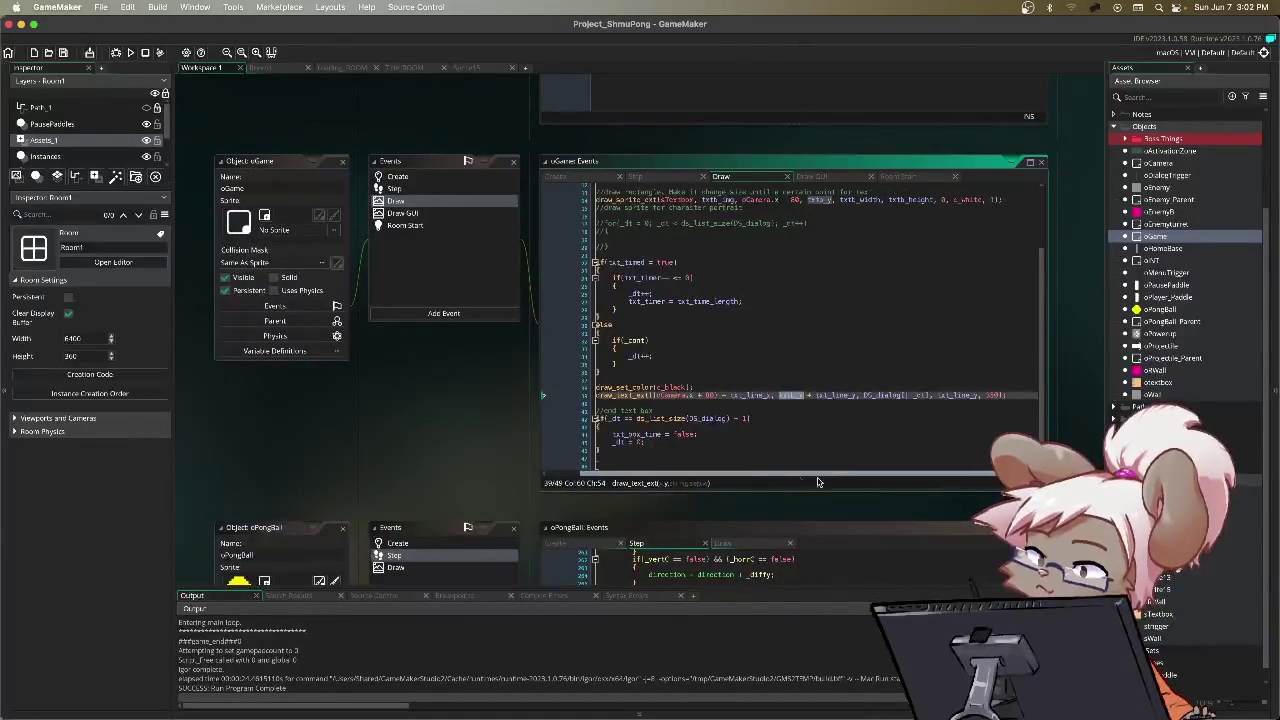
scroll(739, 425, up, 2)
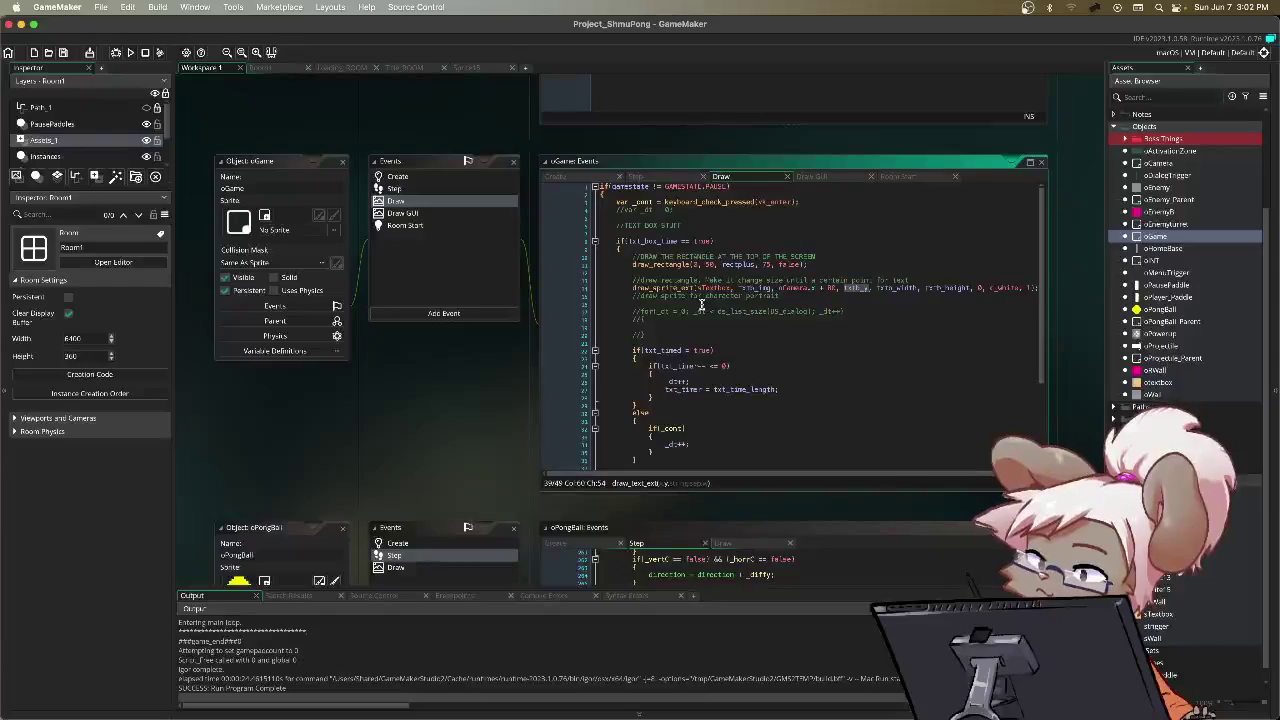
scroll(702, 303, down, 5)
scroll(702, 303, down, 2)
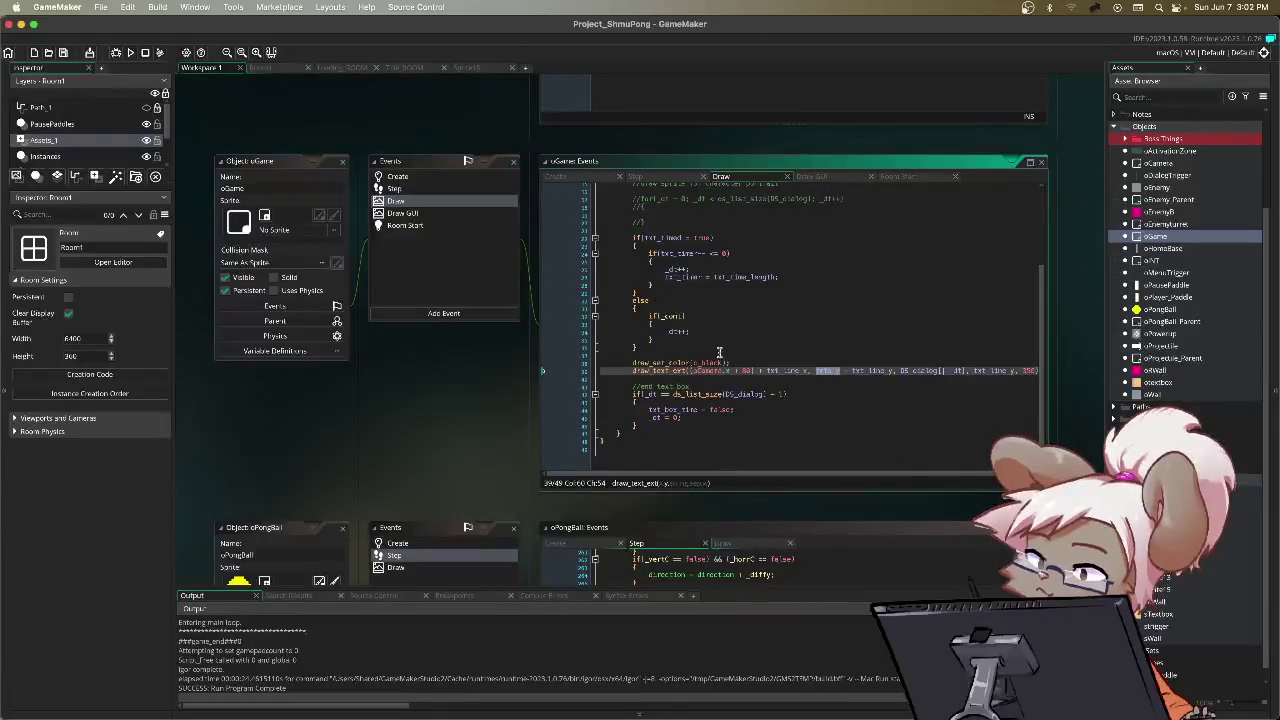
click(737, 362)
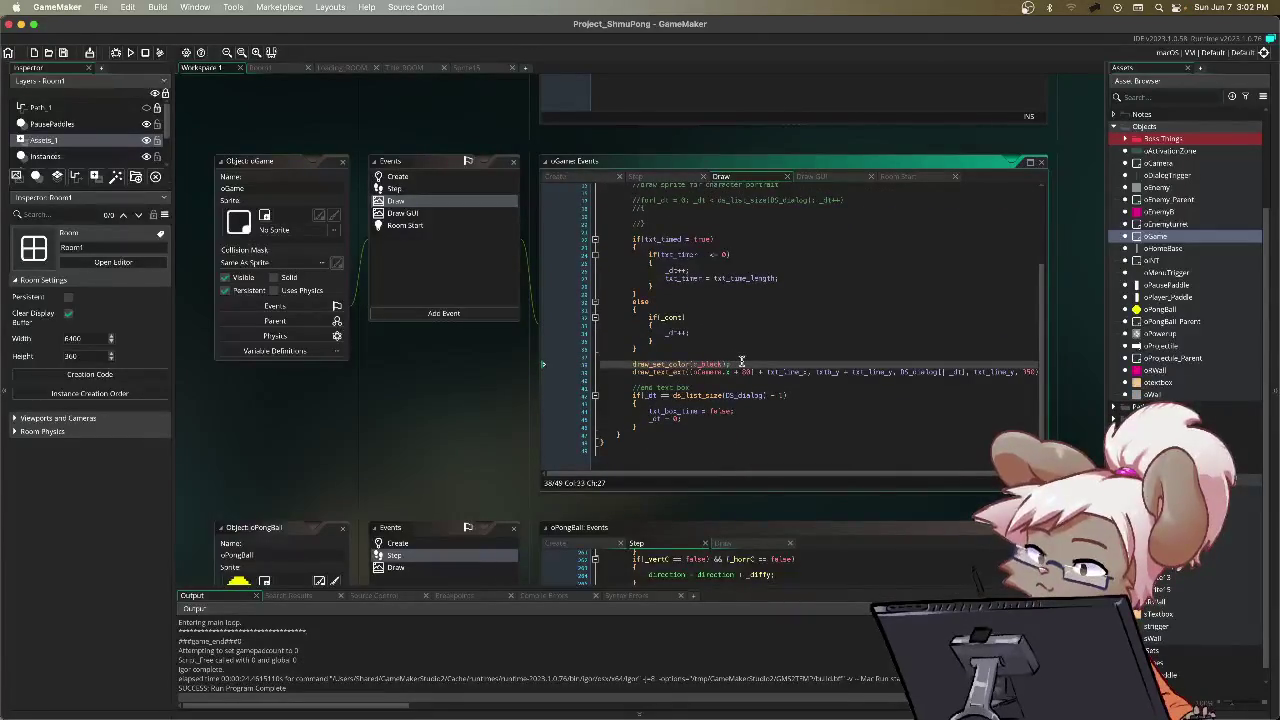
key(Return)
text(draw)
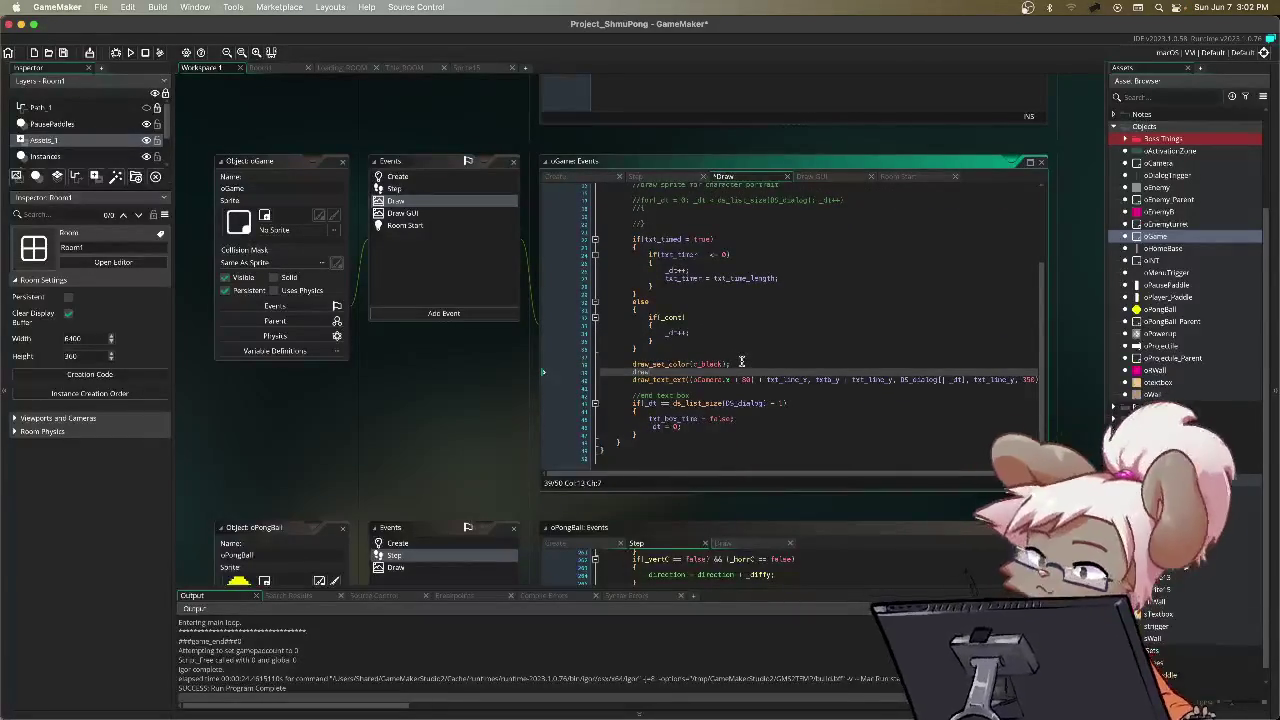
text(_set_halign)
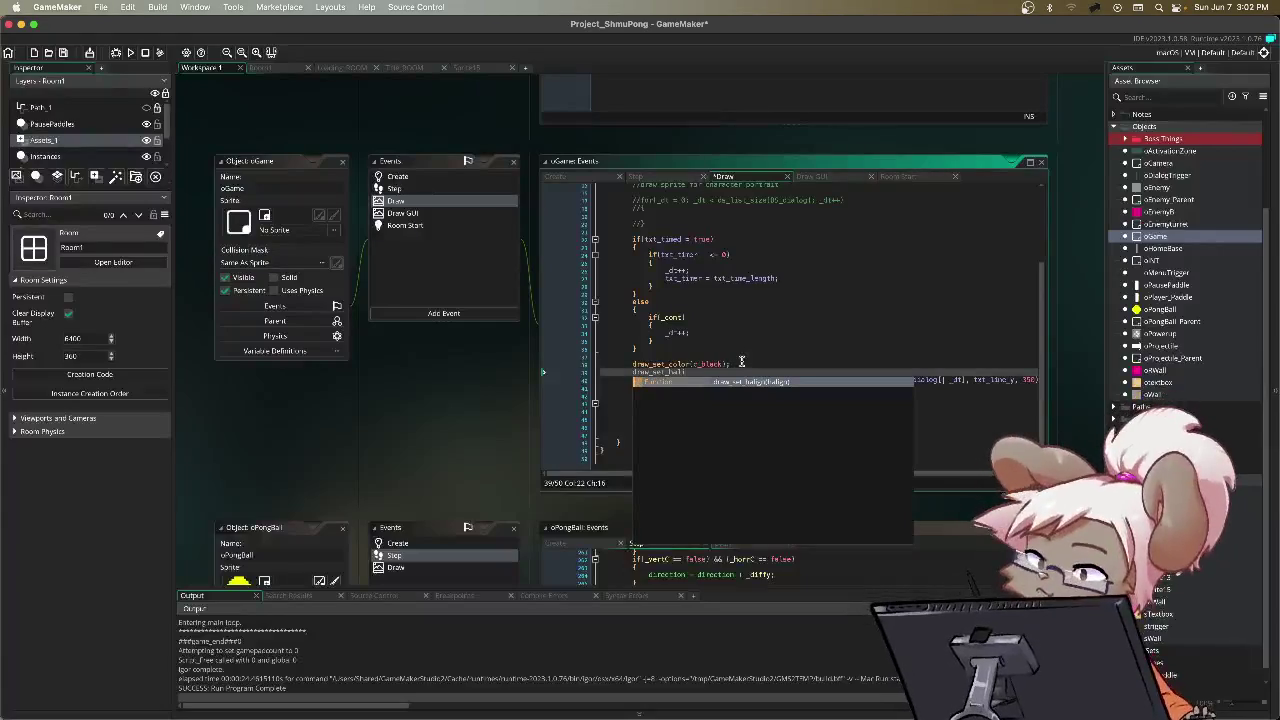
key(Return)
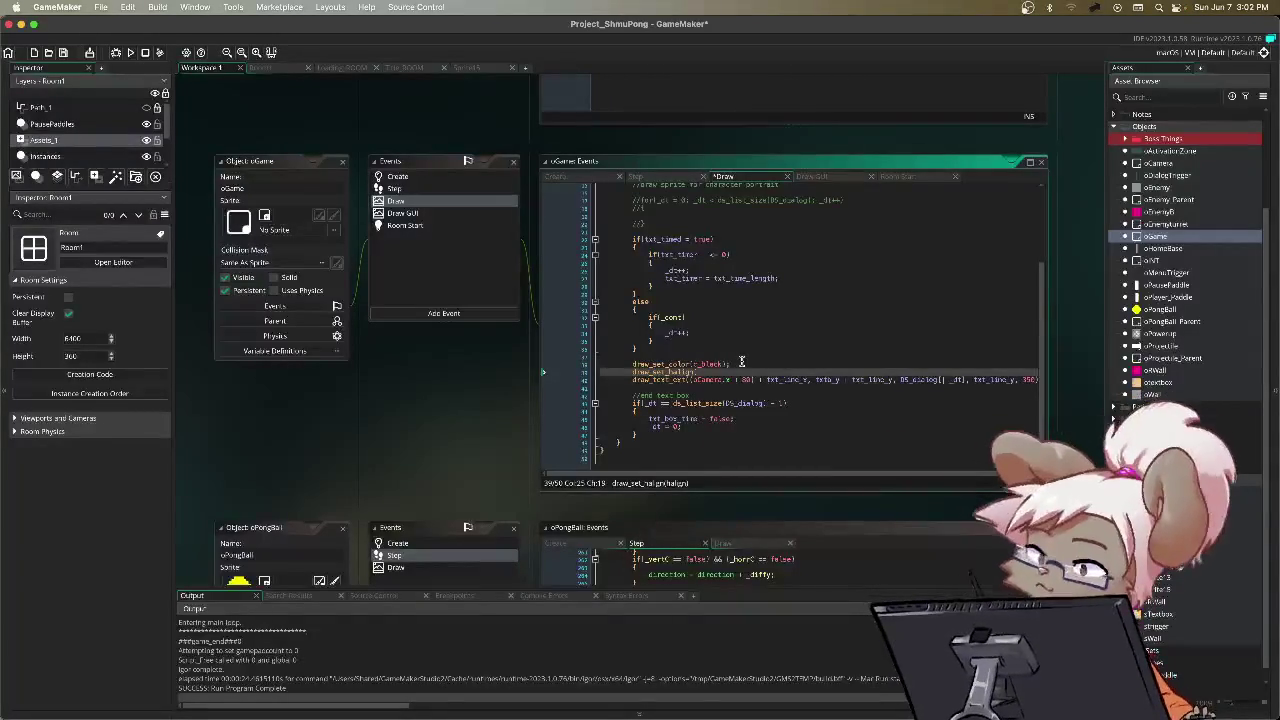
text(fa_left)
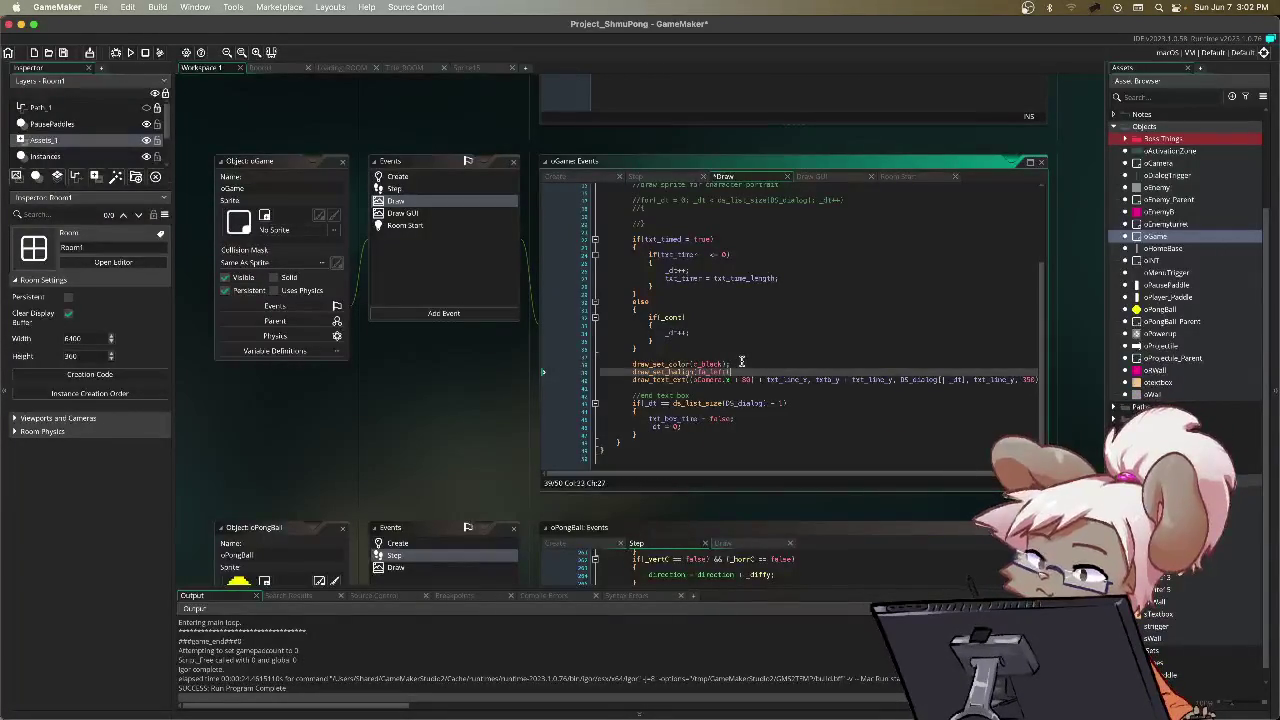
text();)
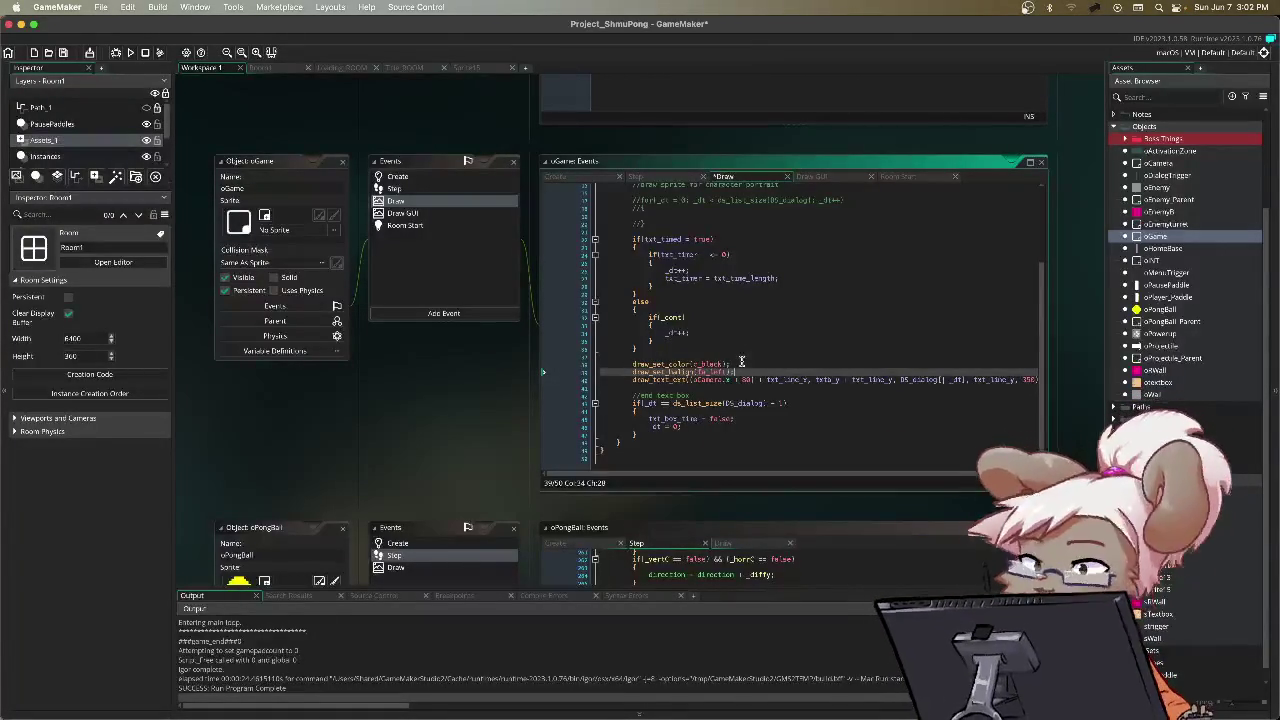
Step: Review the draw_text_ext arguments through its parameter hint
click(694, 380)
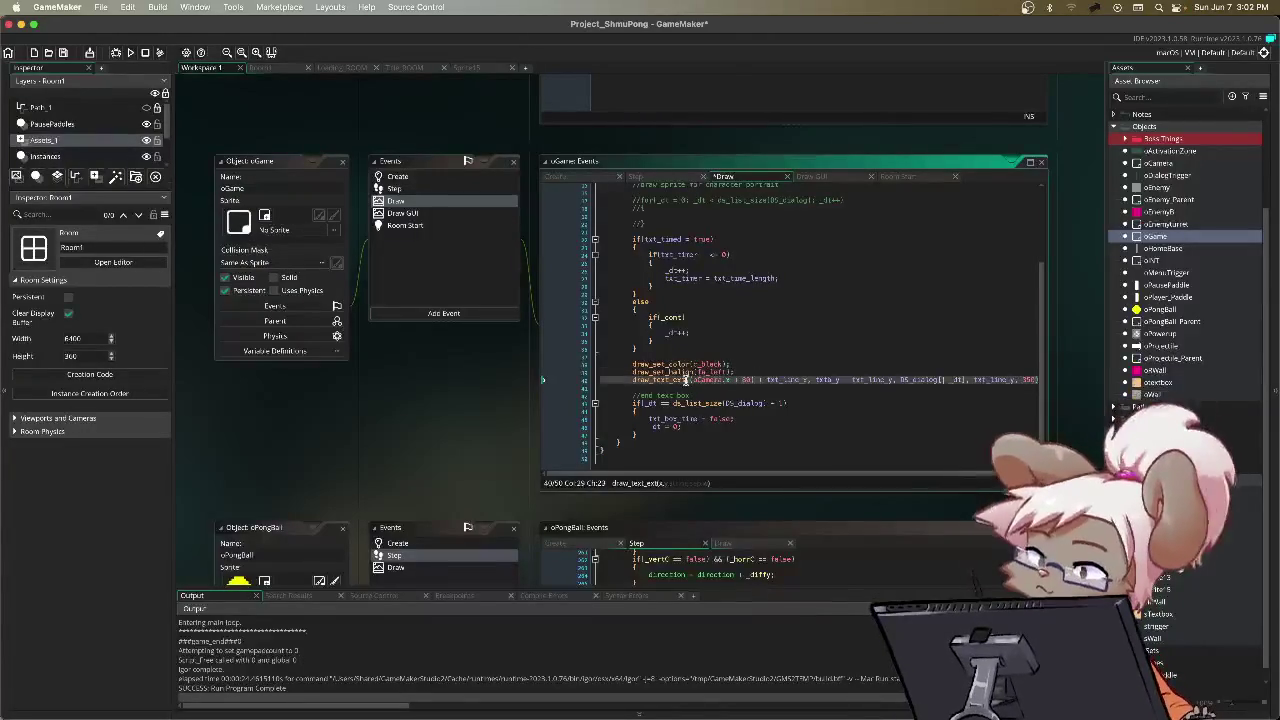
click(691, 381)
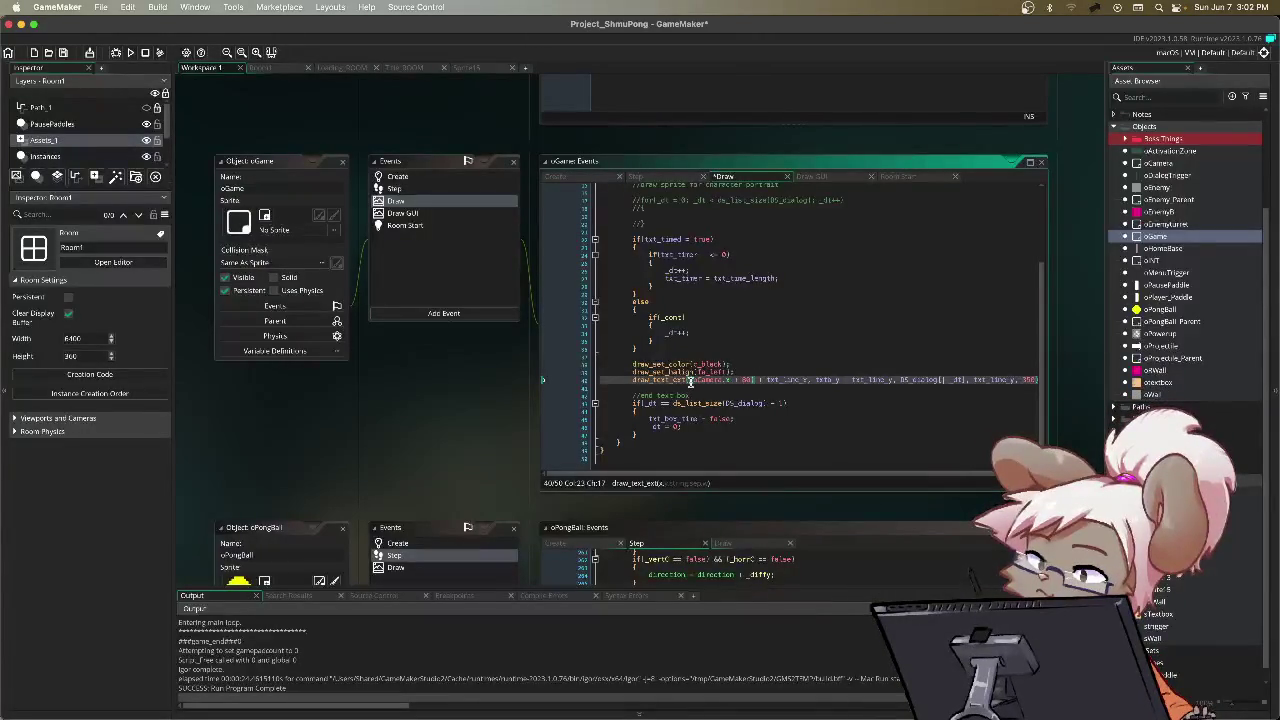
scroll(797, 479, right, 3)
scroll(791, 481, left, 3)
scroll(752, 475, right, 1)
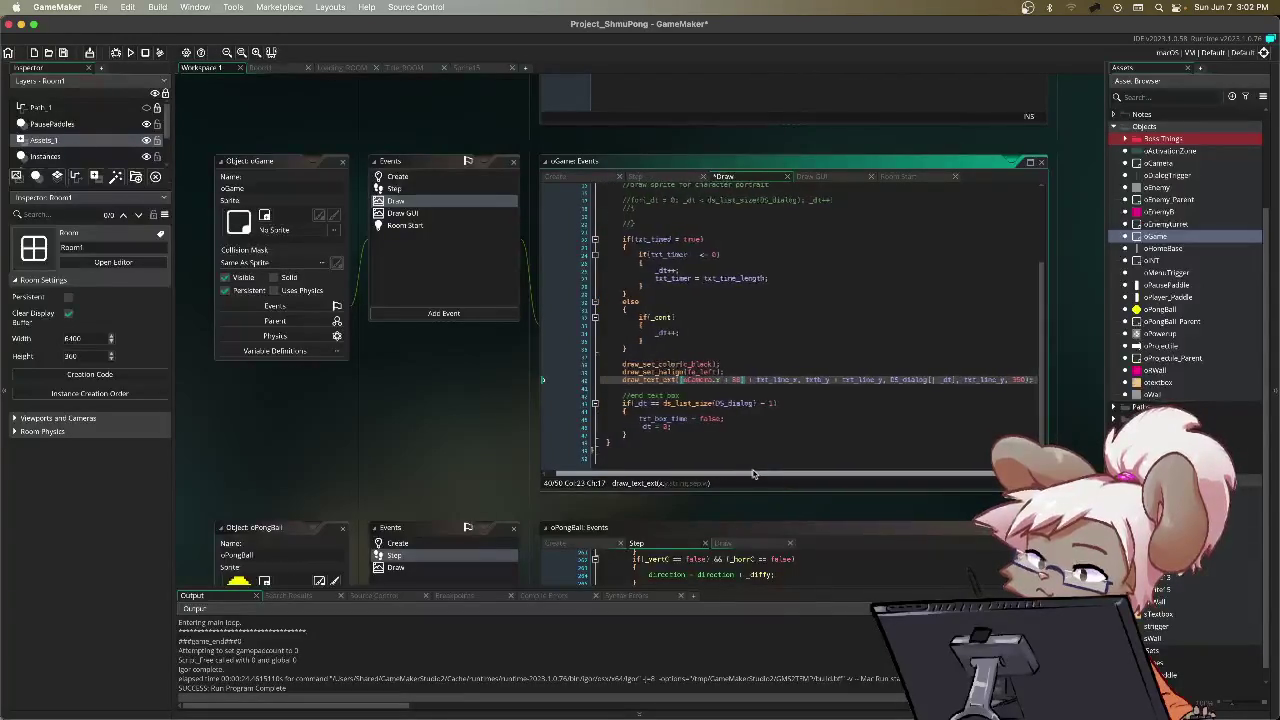
click(650, 380)
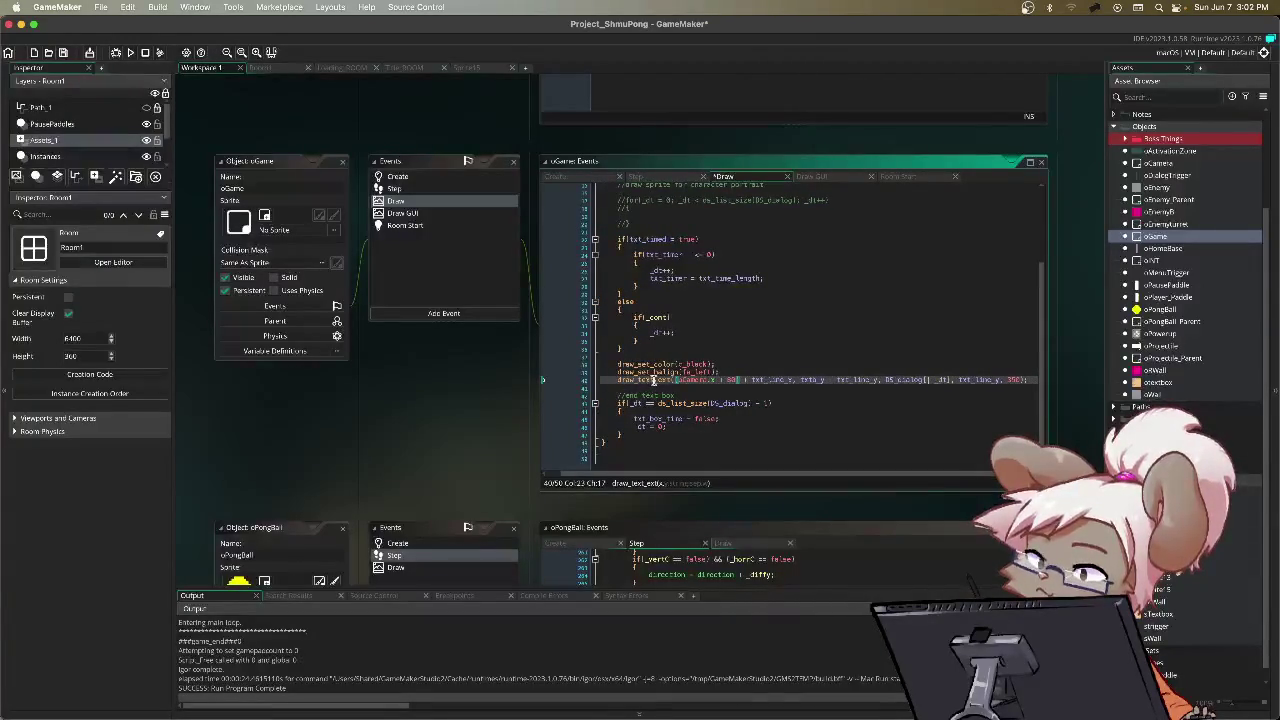
Step: Delete the stray unfinished draw_text line and save to launch the test
click(1034, 378)
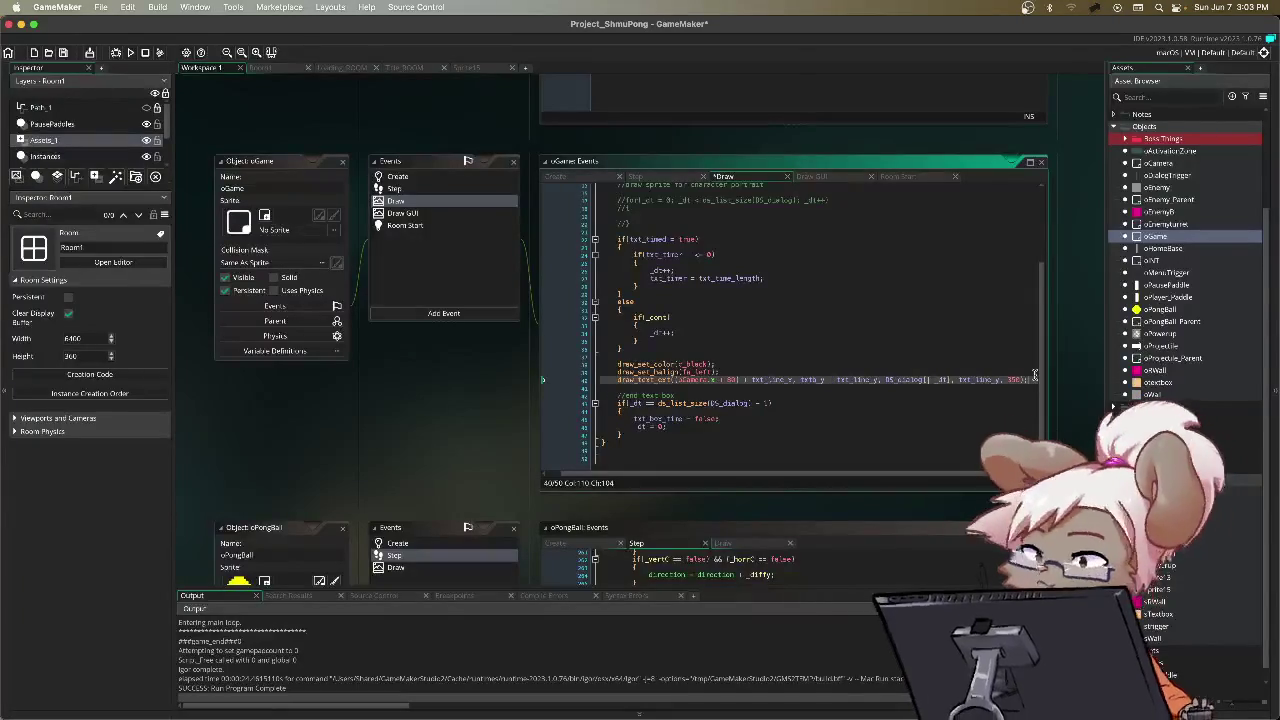
key(Return)
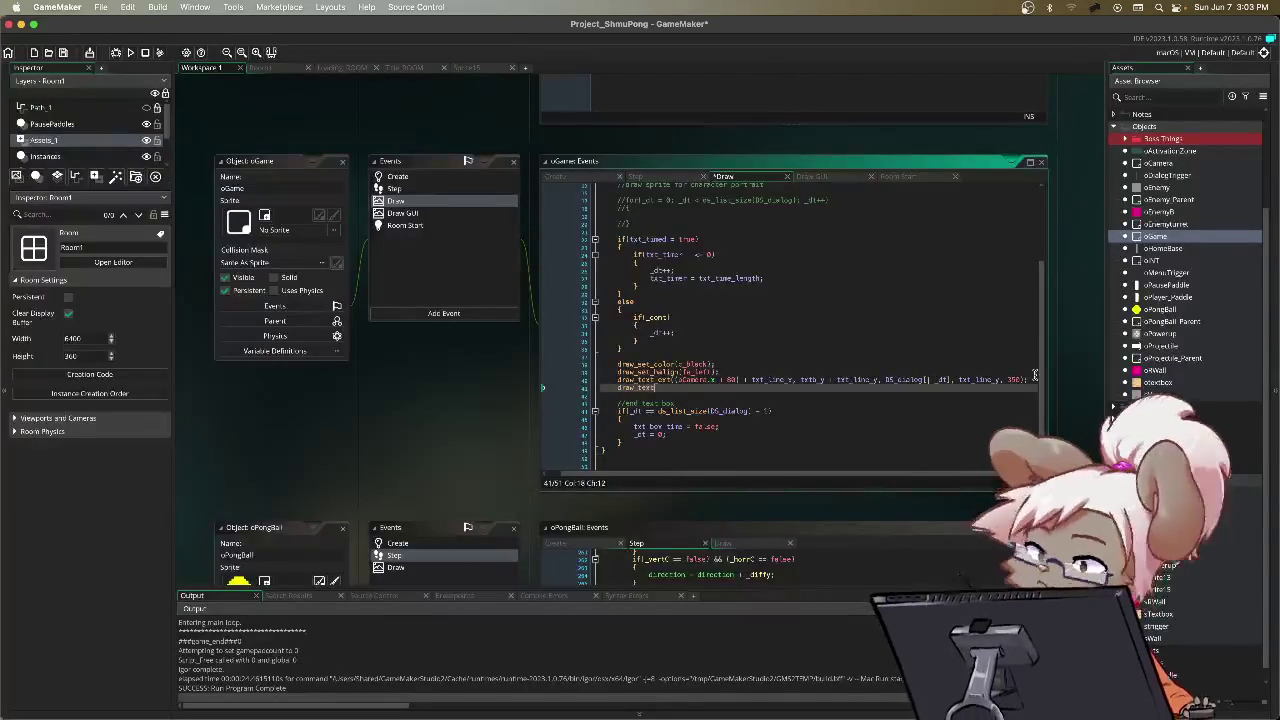
text(xt)
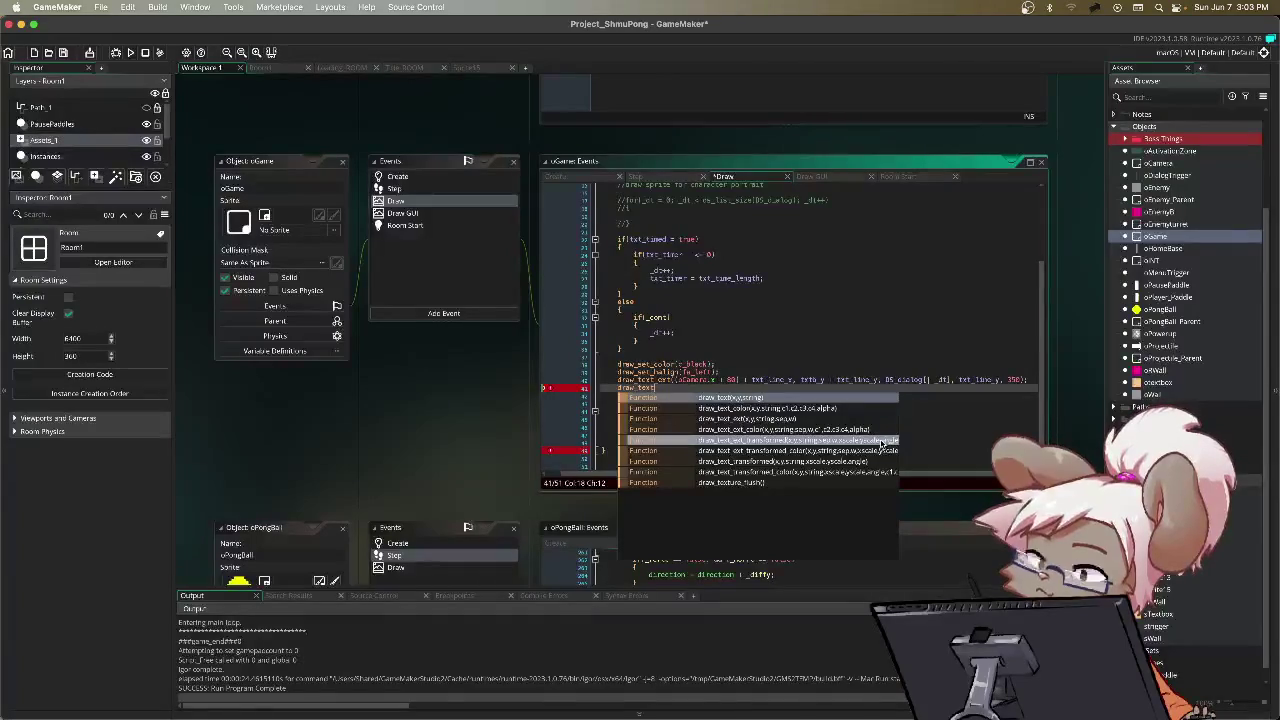
click(934, 436)
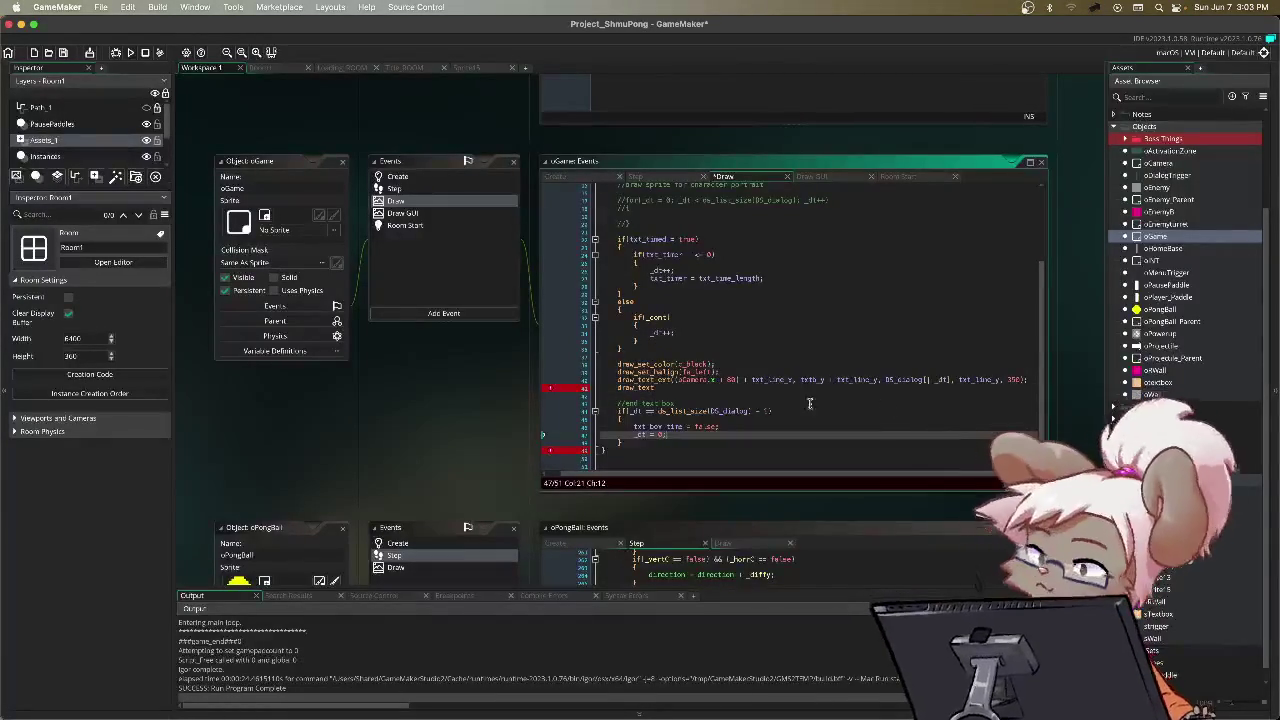
drag(1031, 393, 1037, 381)
key(BackSpace)
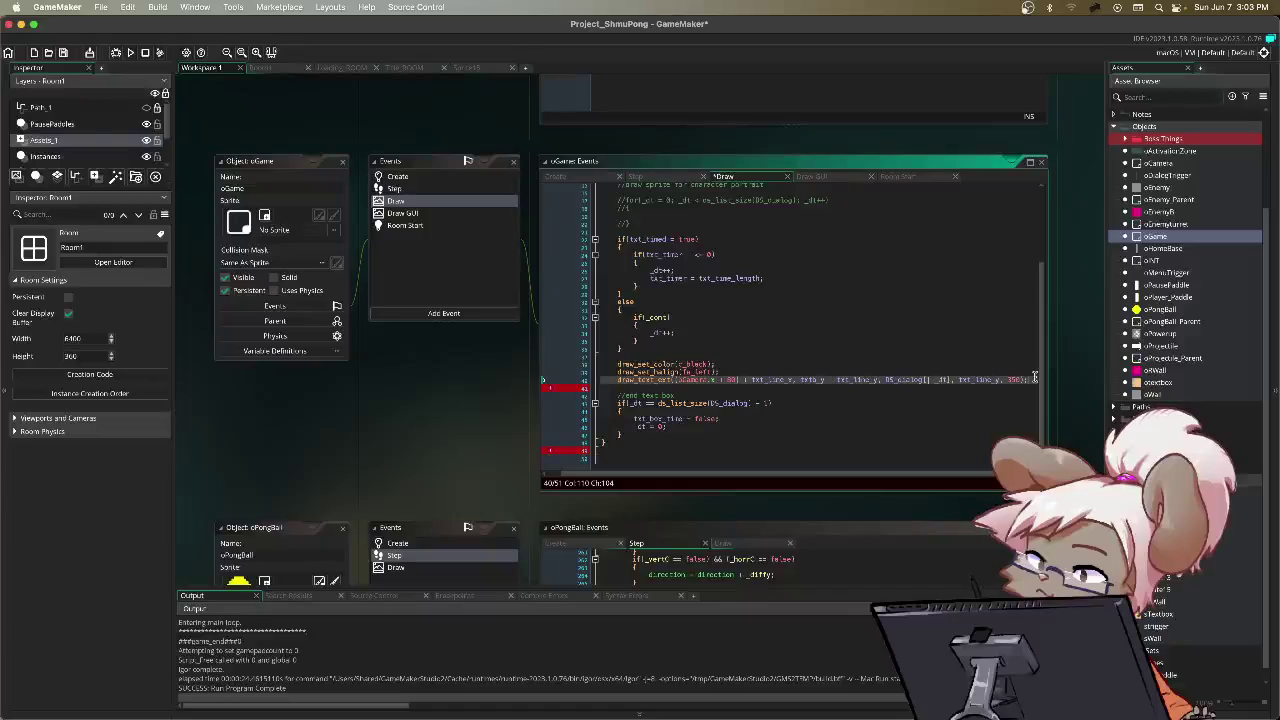
double_click(1011, 378)
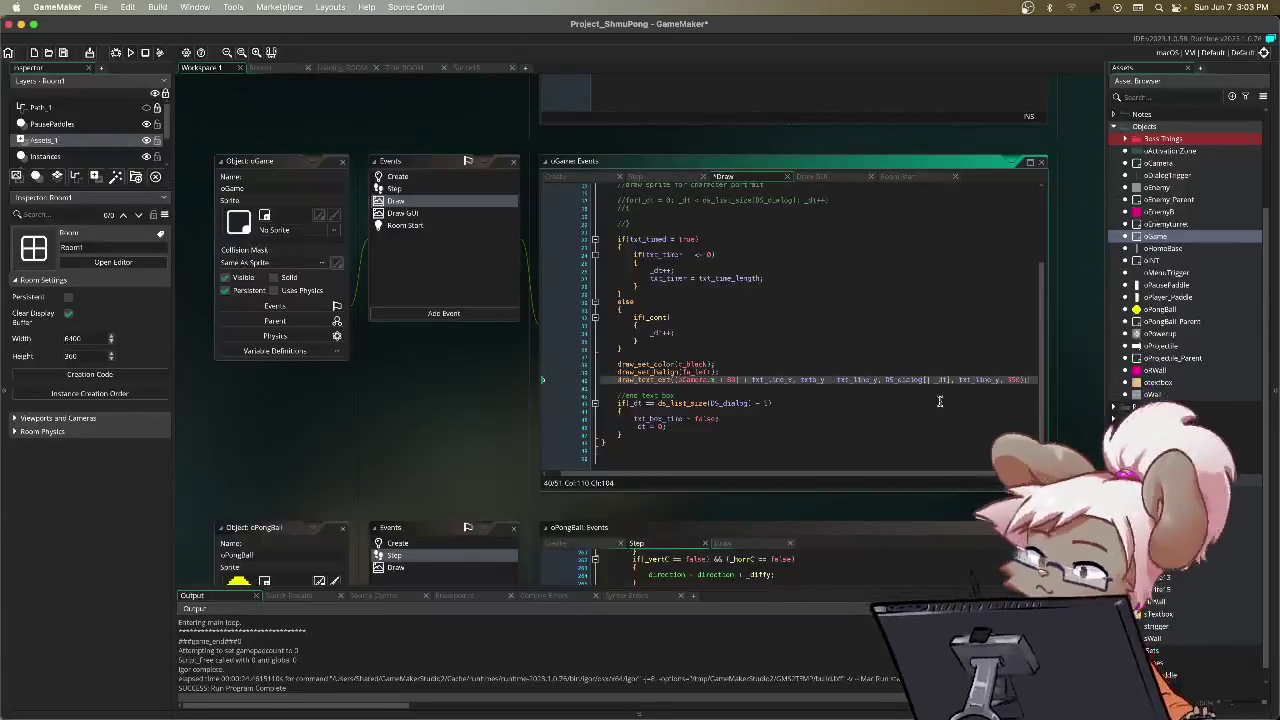
key(super+s)
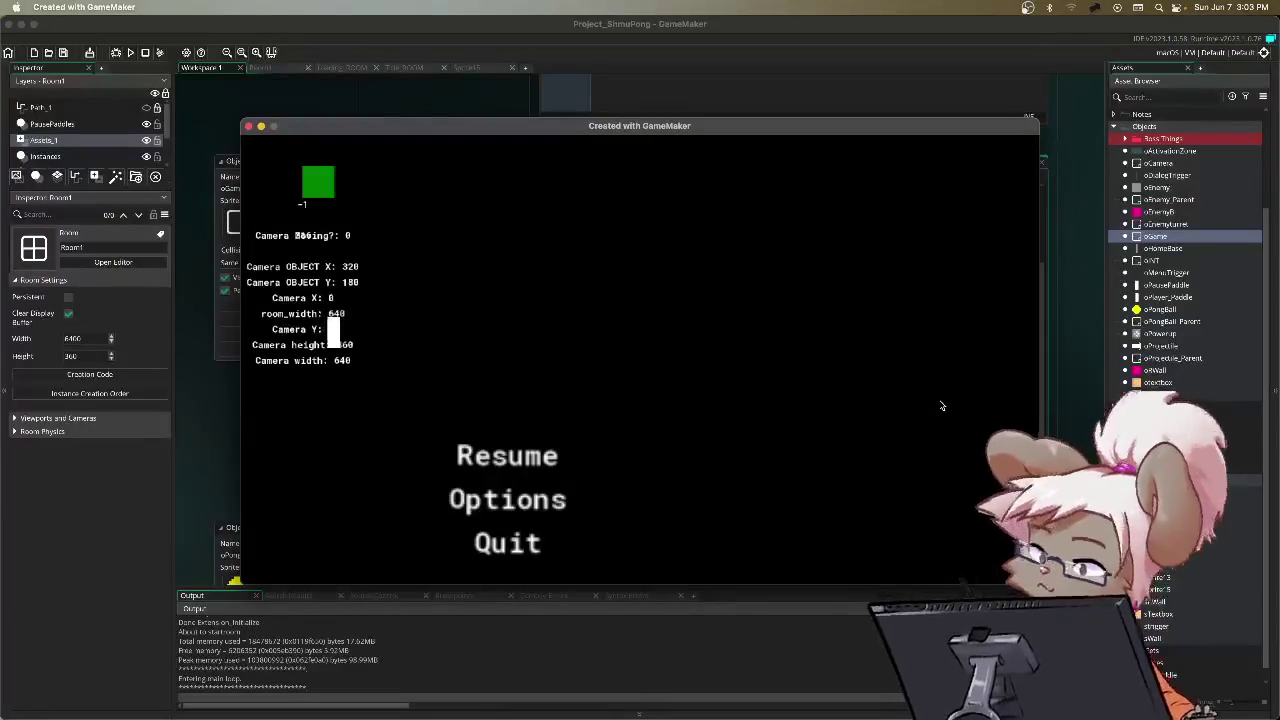
Step: Play-test the left-aligned text, pausing and resuming with Escape, then quit back to the Draw code
key(Return)
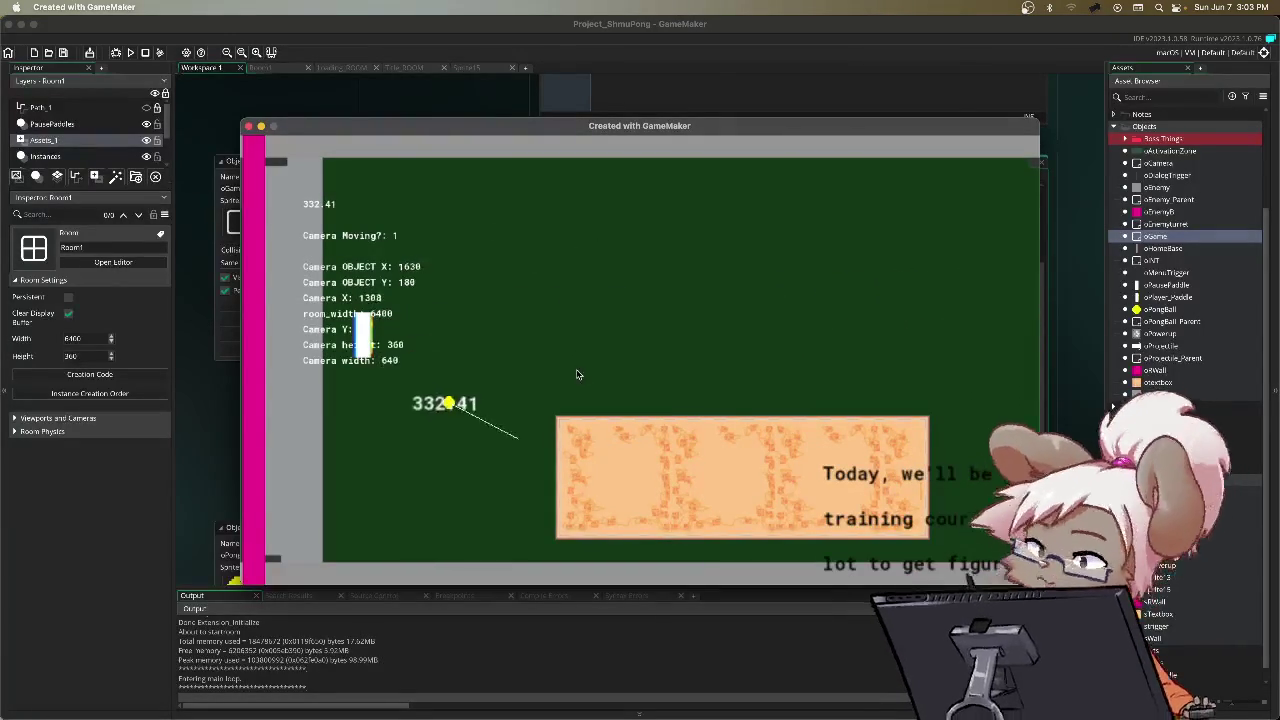
key(Escape)
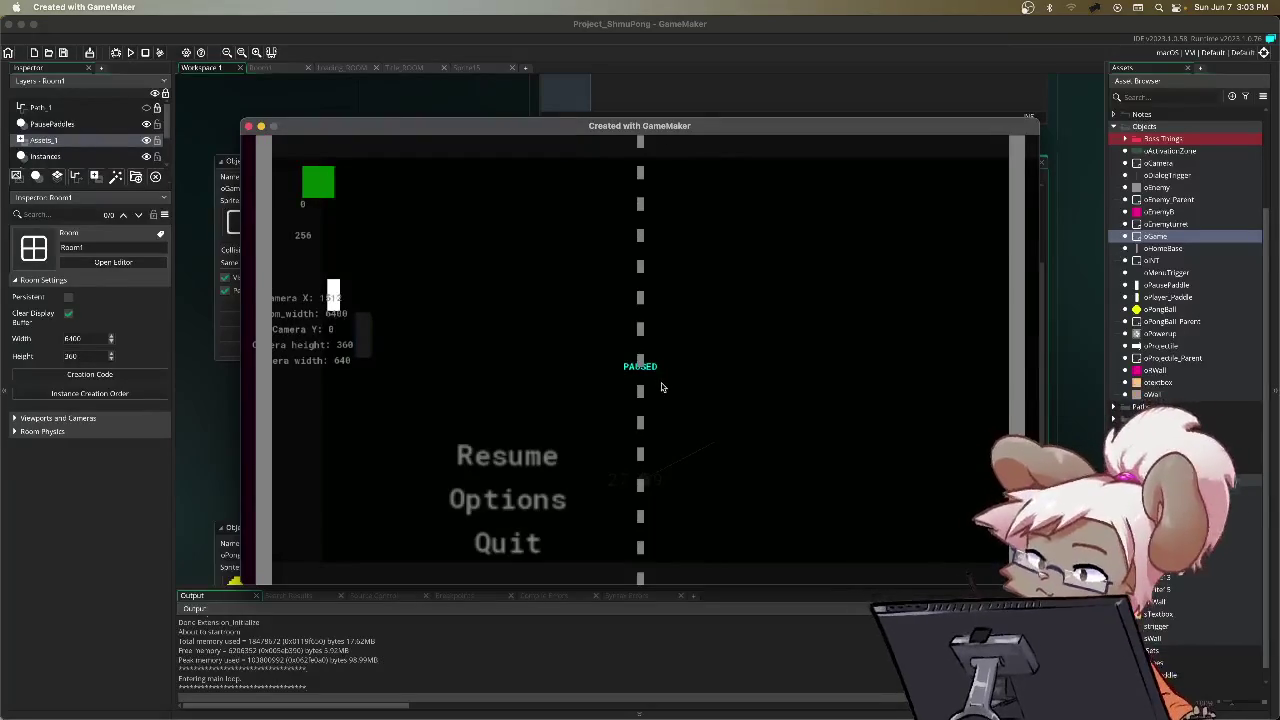
key(Escape)
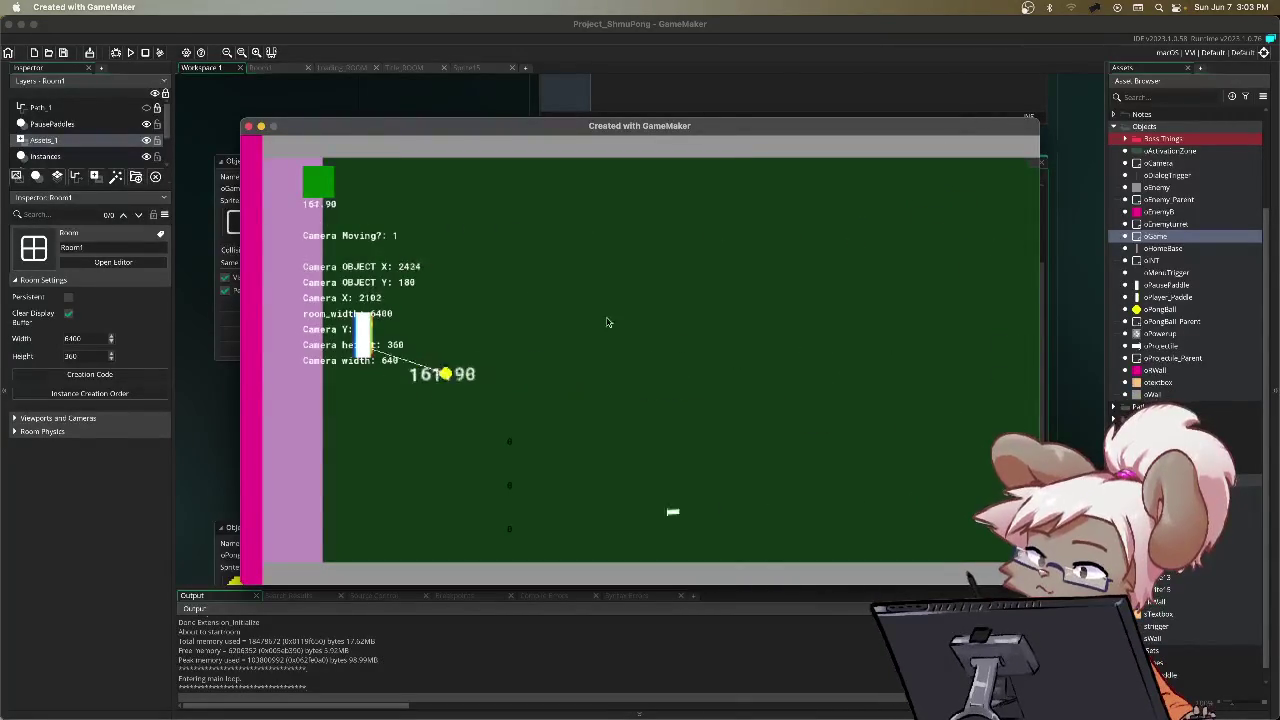
key(Escape)
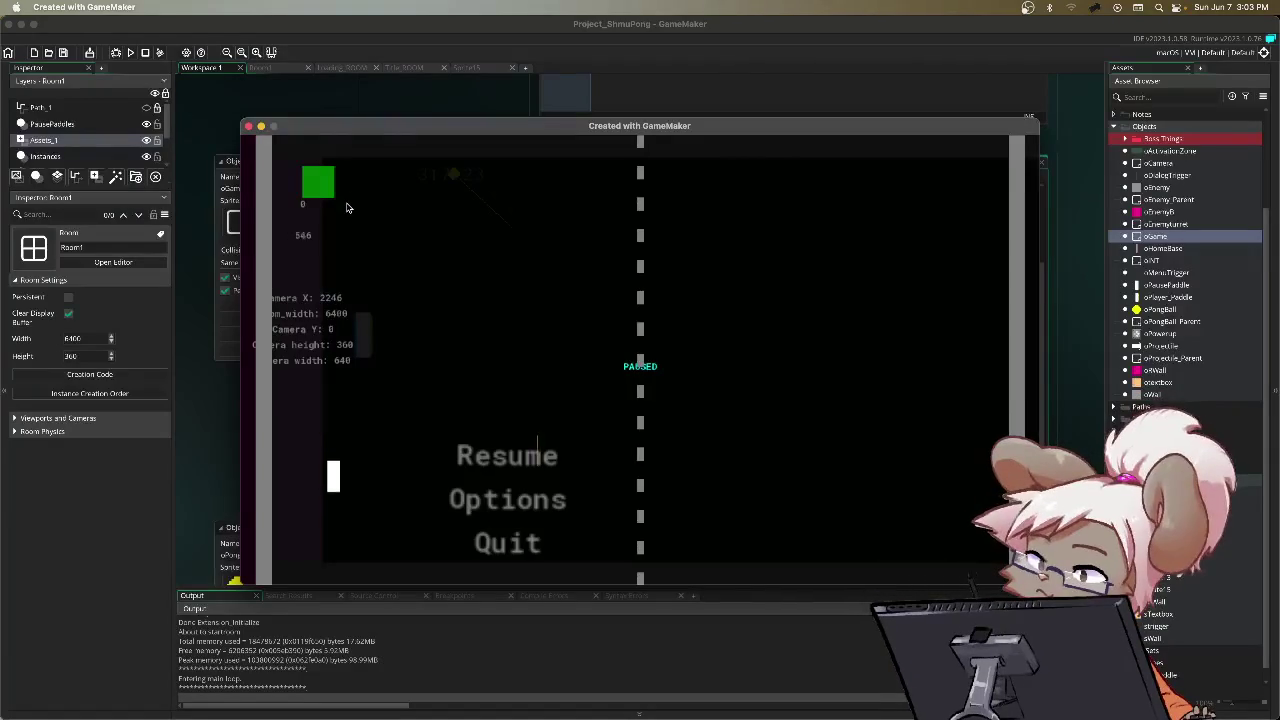
key(Return)
click(706, 381)
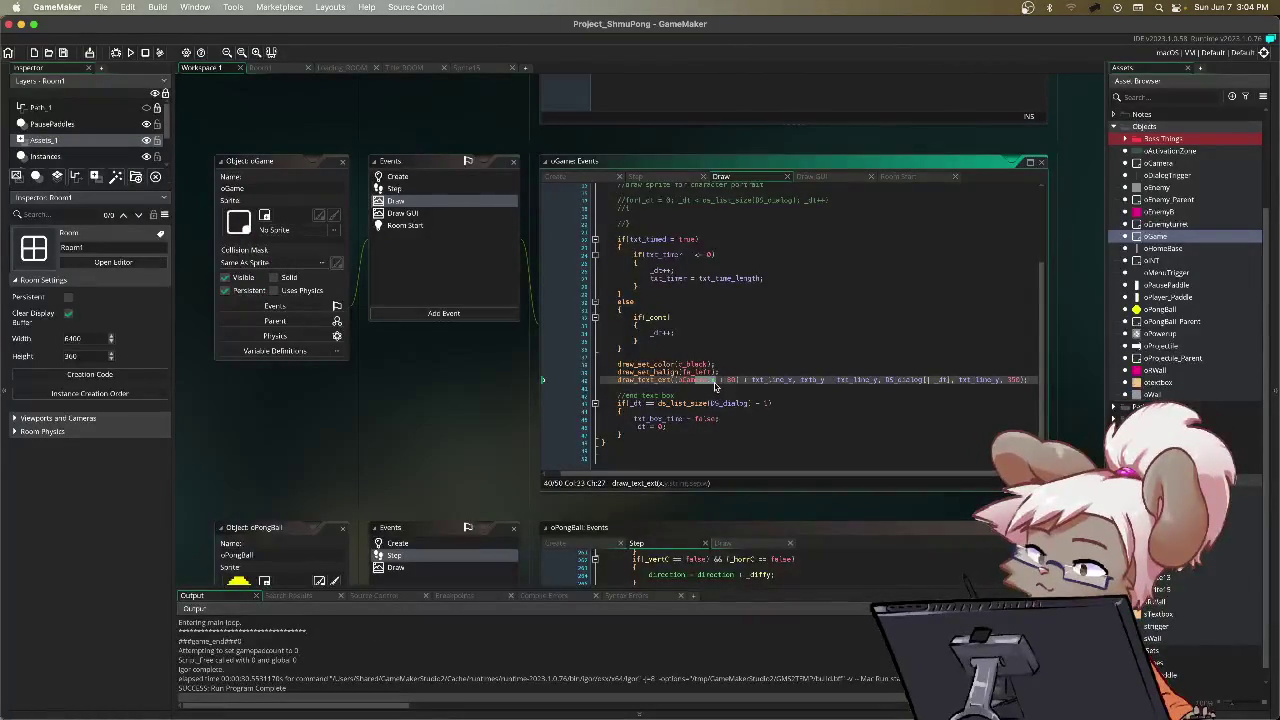
Step: Review the text line position variables in the Draw, Create and Step events, then open Room1
scroll(714, 373, up, 2)
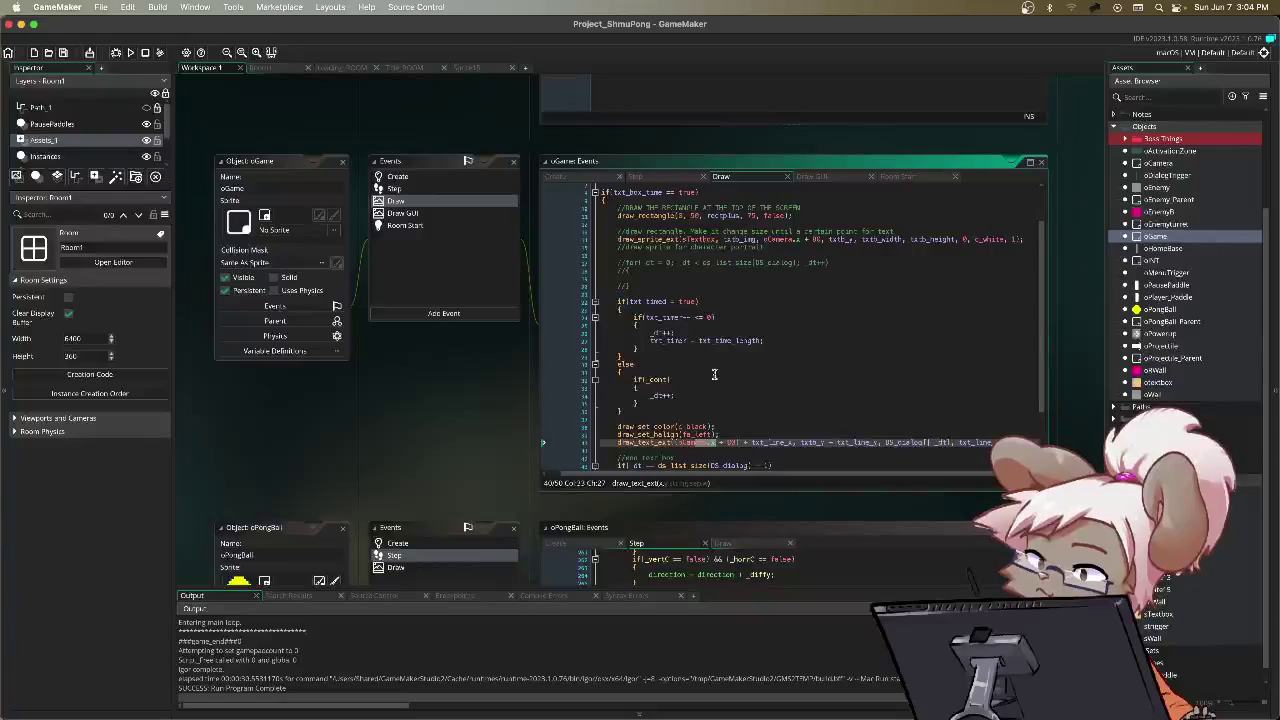
drag(744, 444, 783, 445)
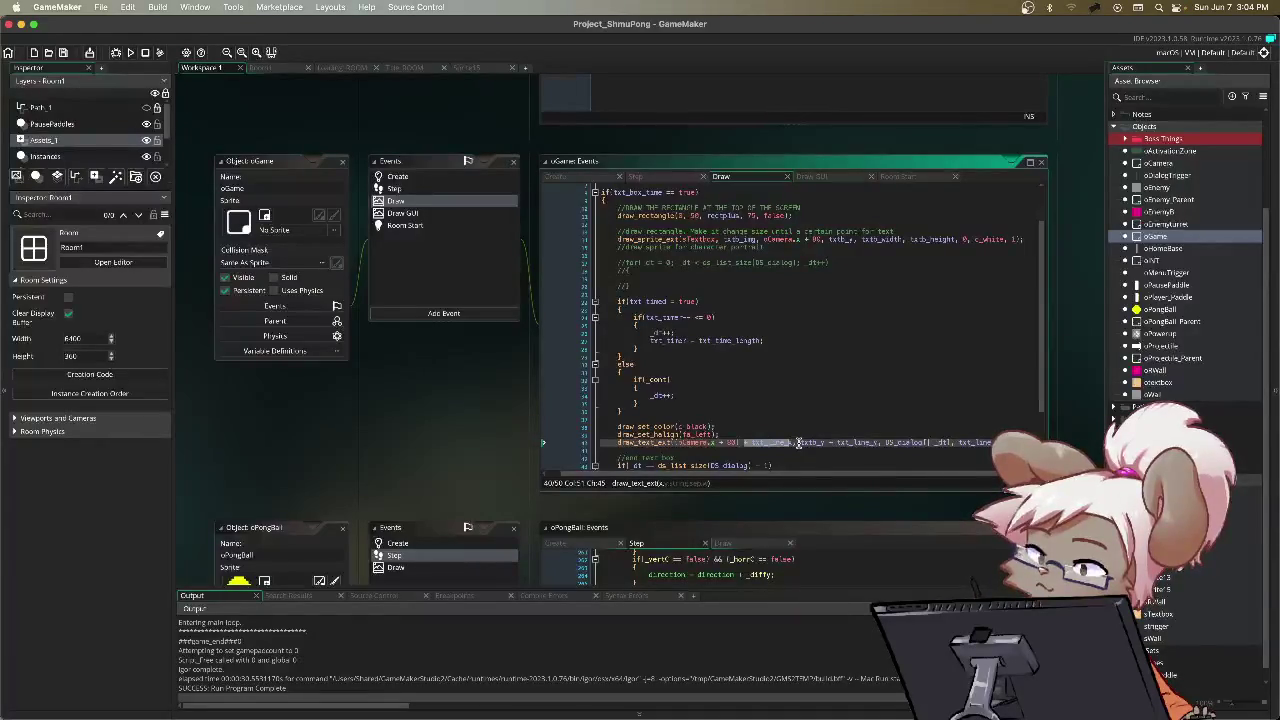
click(585, 177)
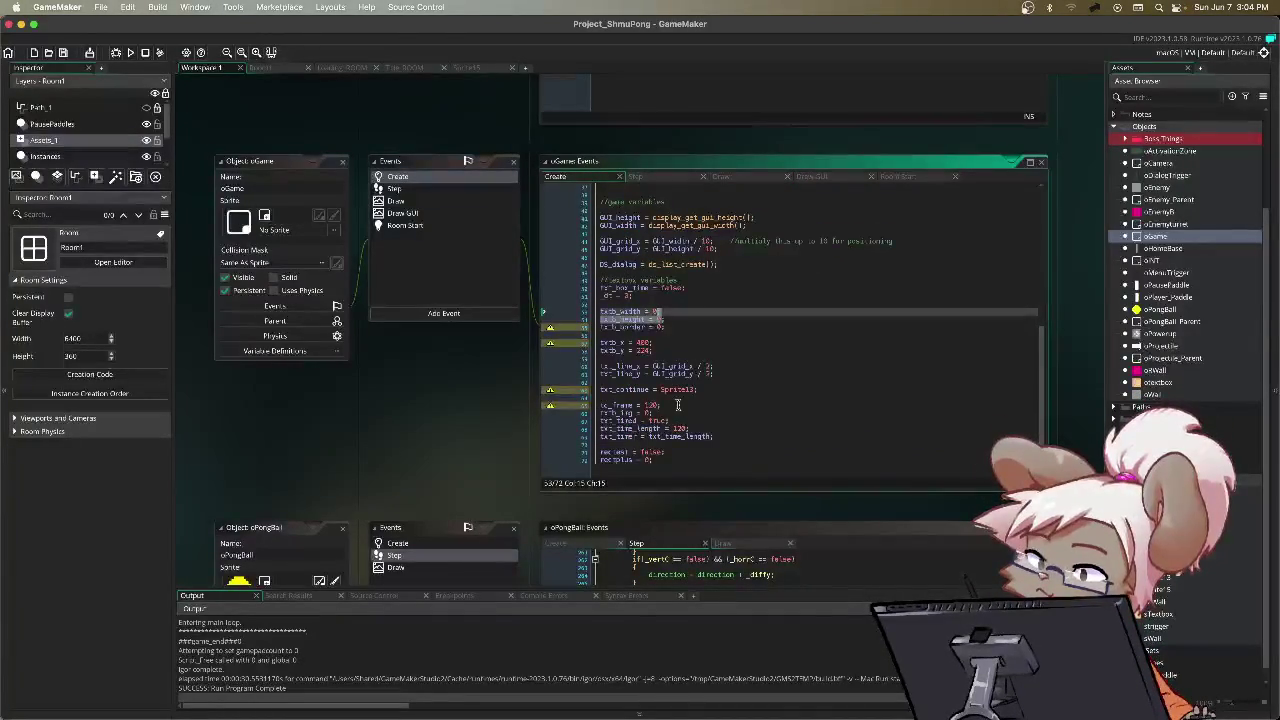
drag(652, 366, 775, 367)
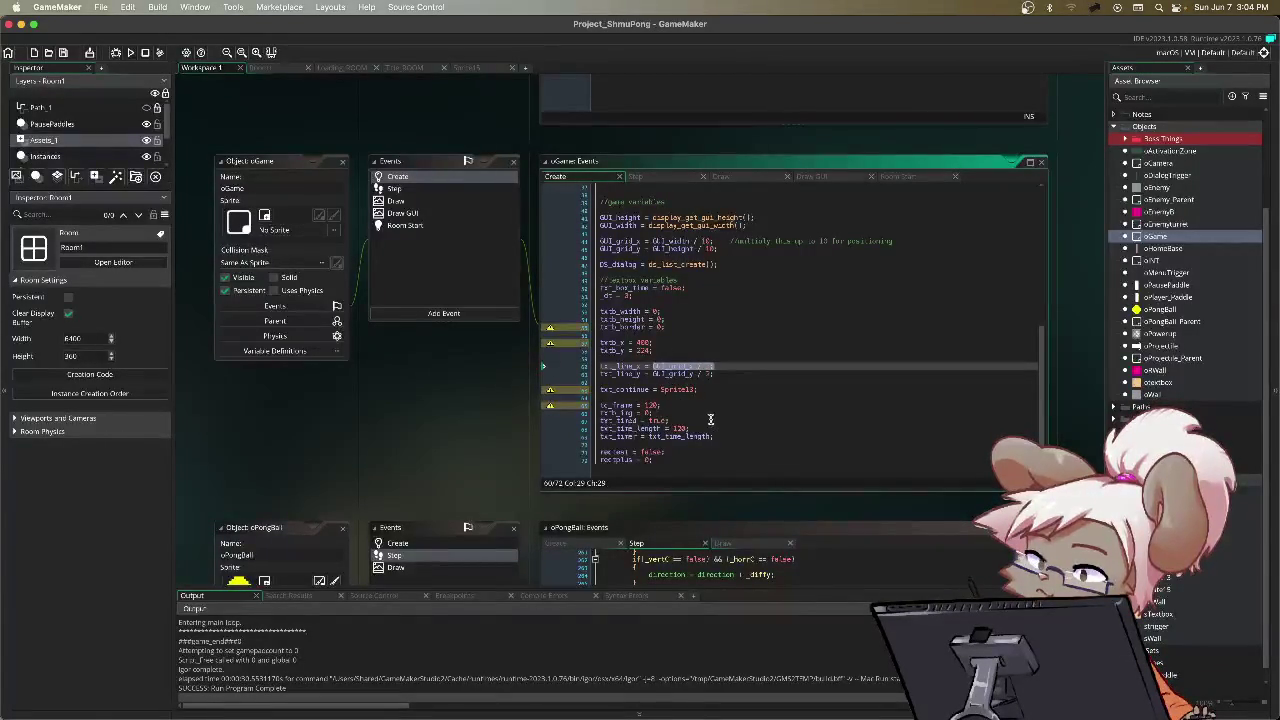
drag(710, 369, 657, 371)
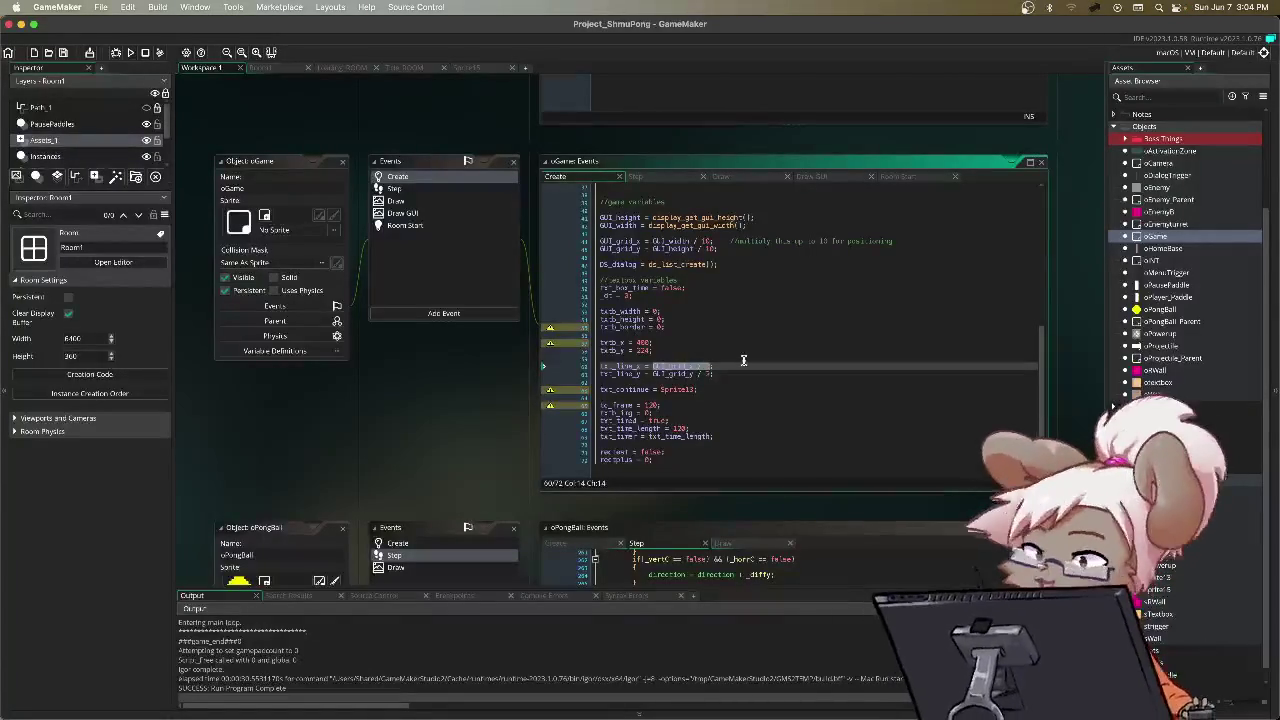
click(662, 177)
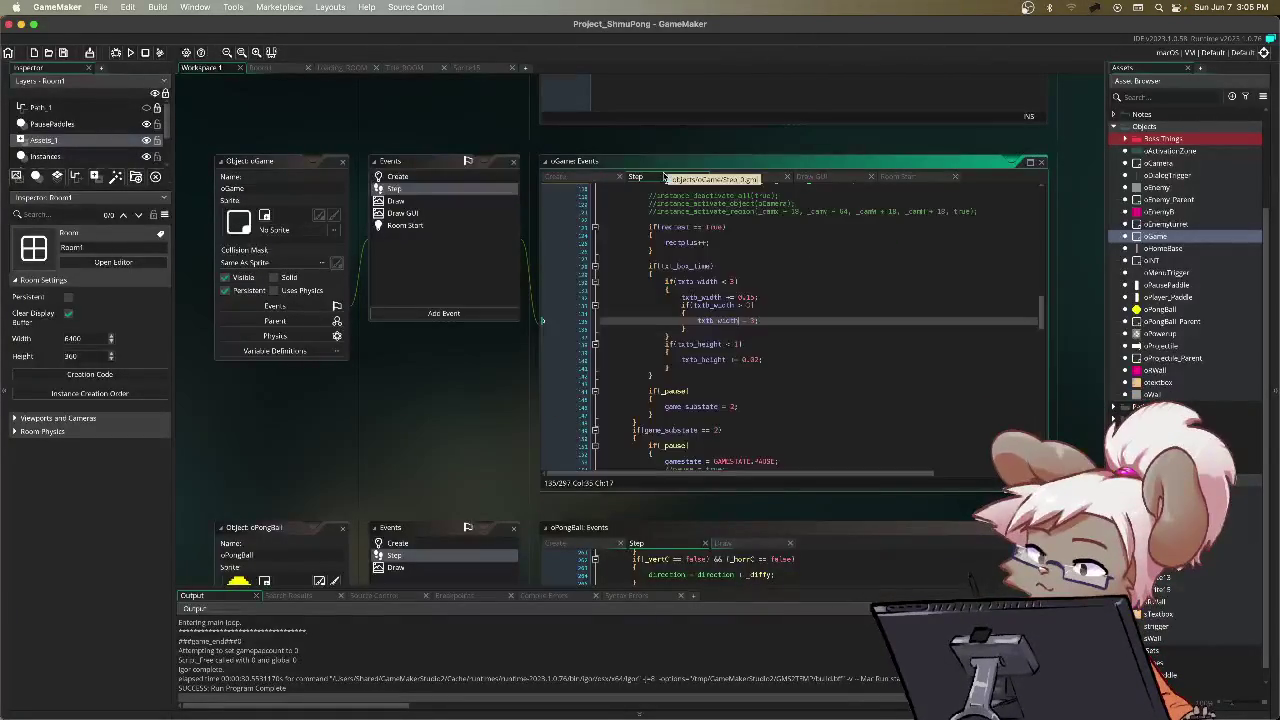
click(600, 177)
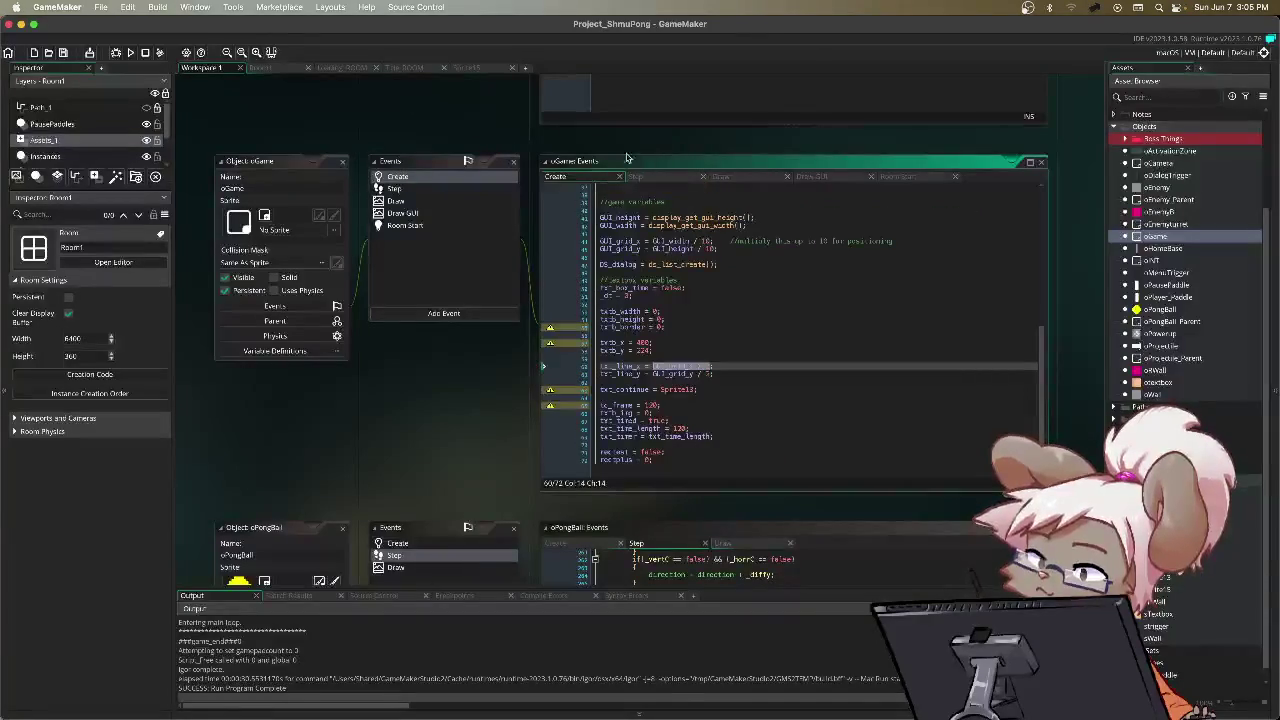
click(280, 70)
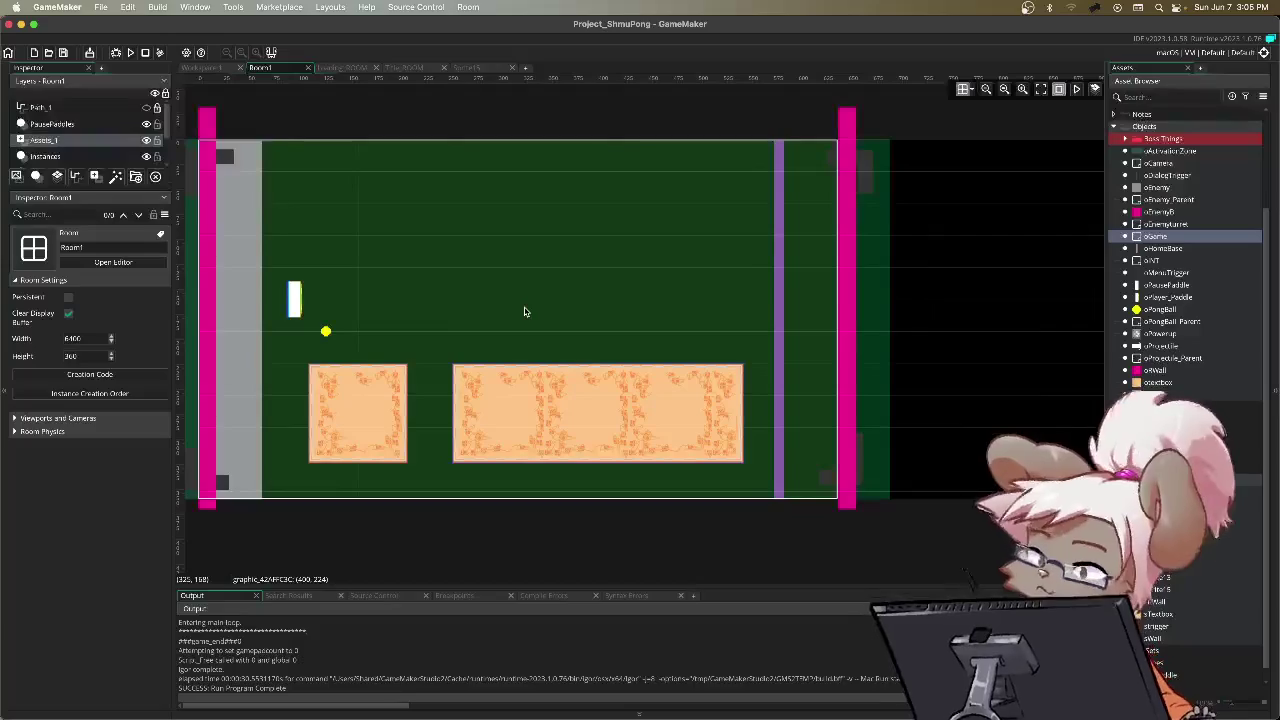
Step: Back in oGame's Draw event, revise the draw_text_ext x offset to 30
click(215, 68)
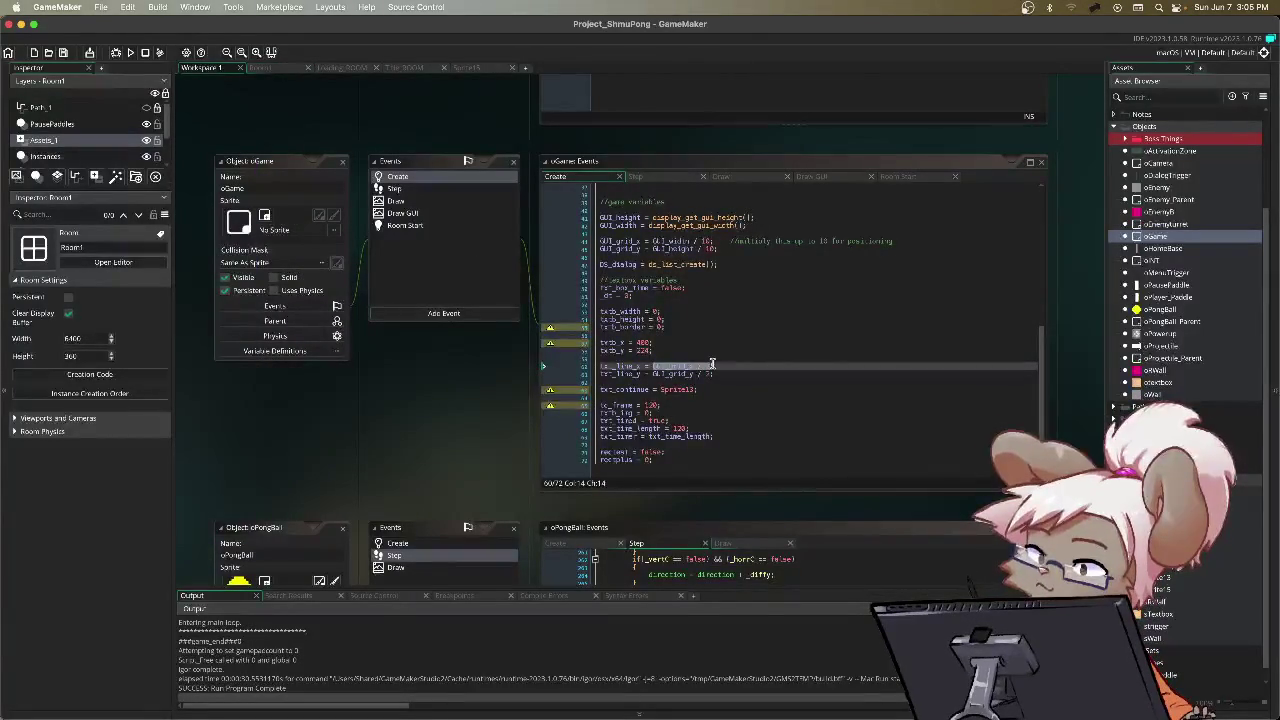
click(722, 178)
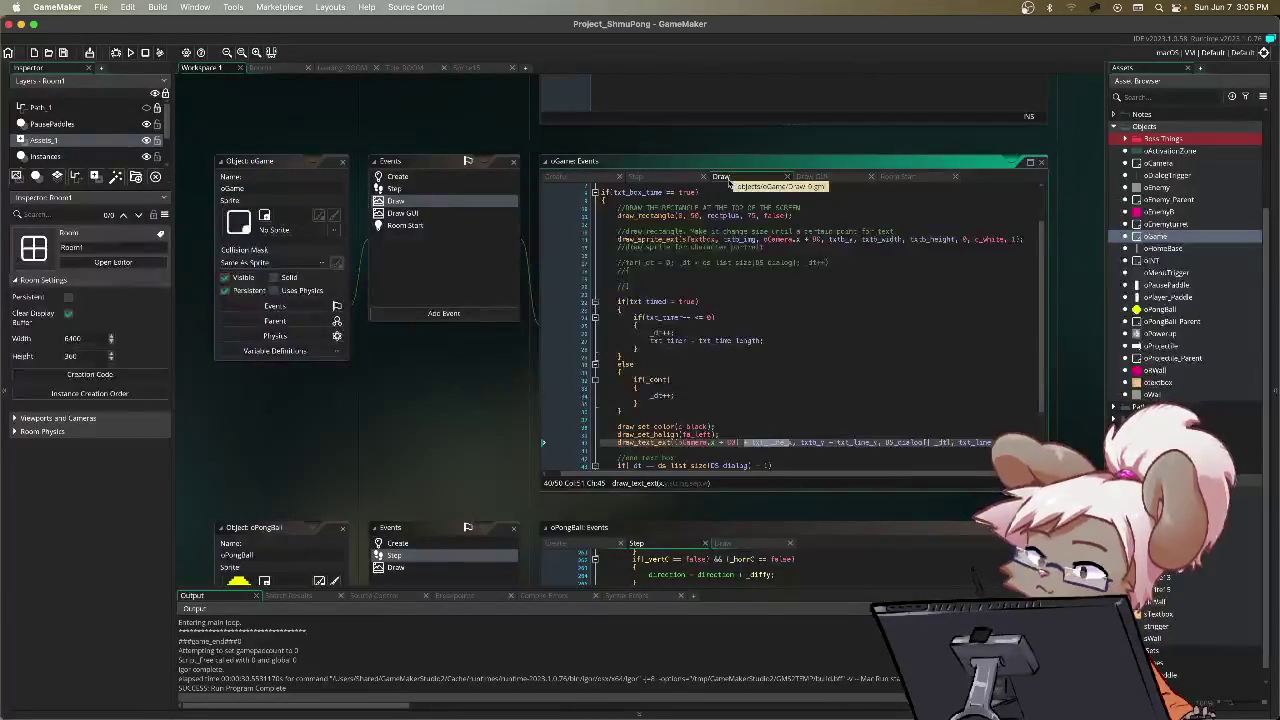
scroll(740, 410, down, 2)
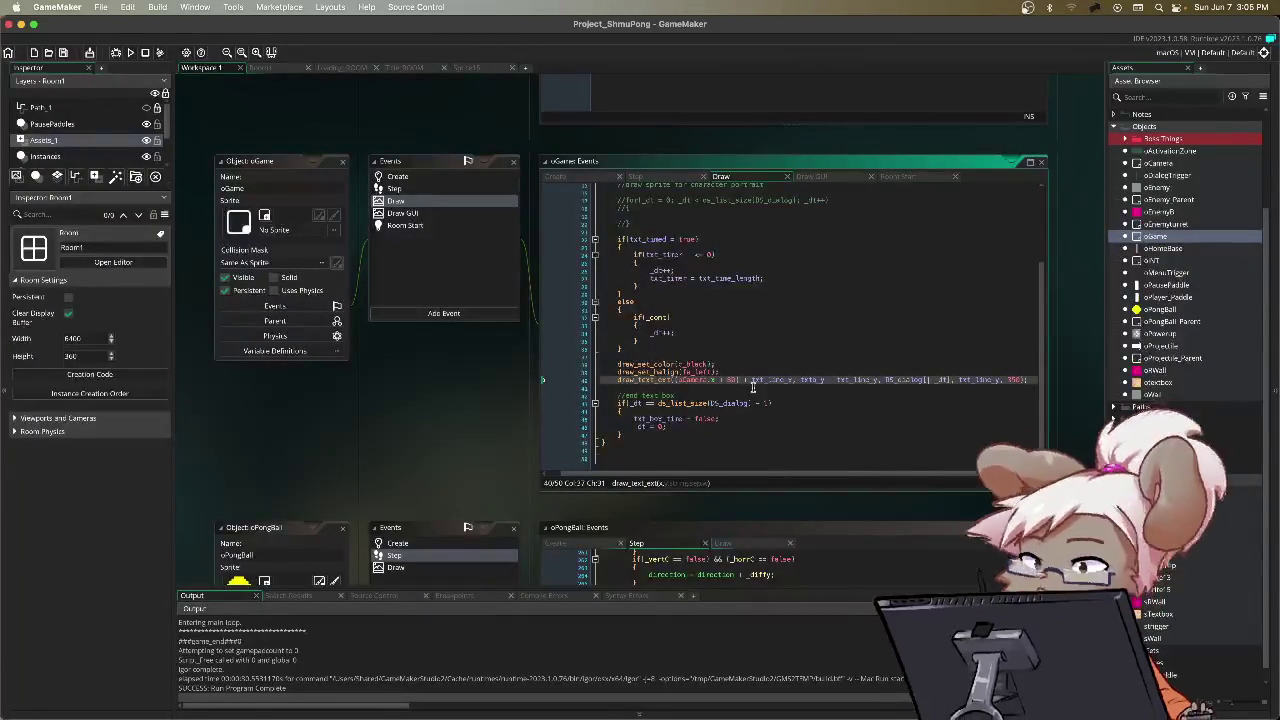
key(ctrl+z)
text())
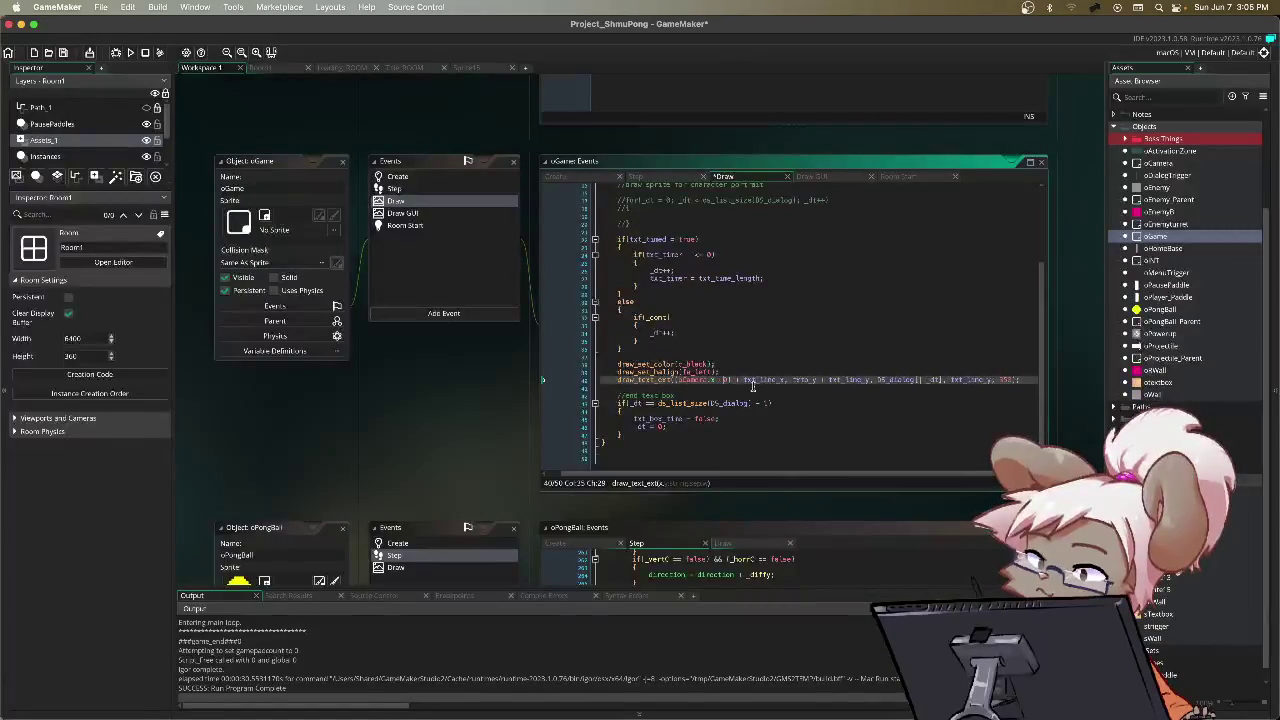
text(30)
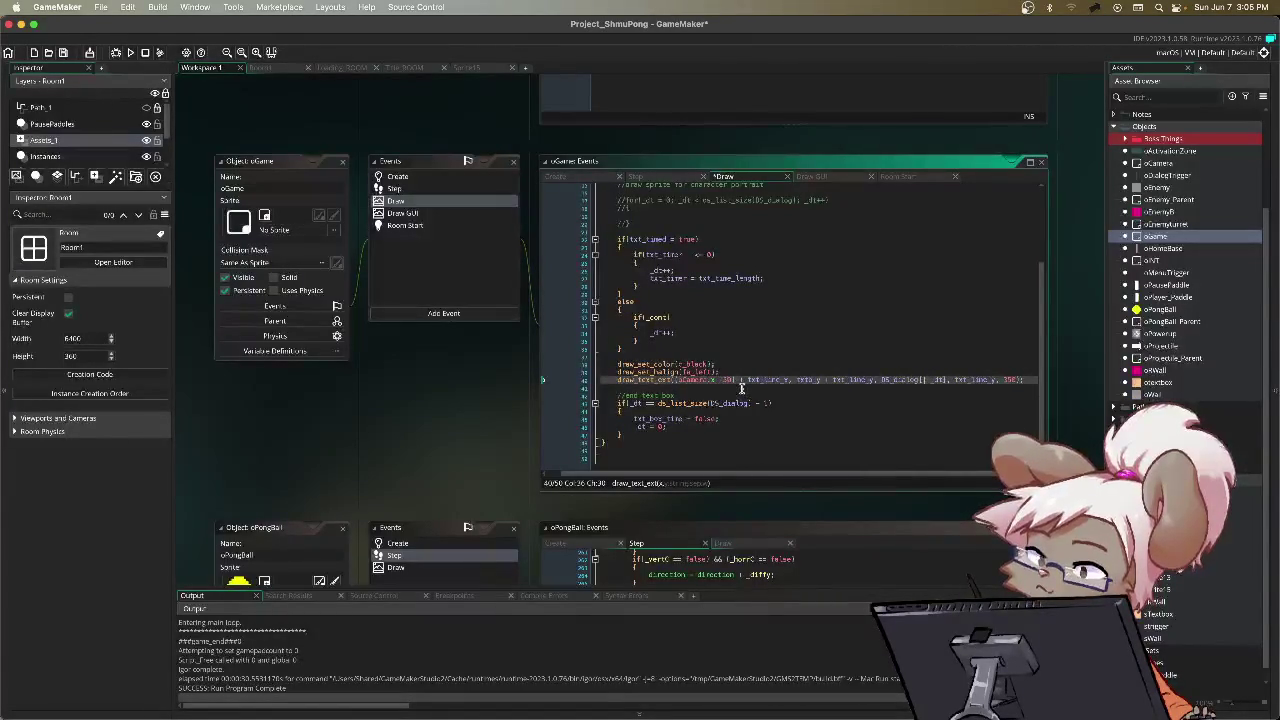
text(()
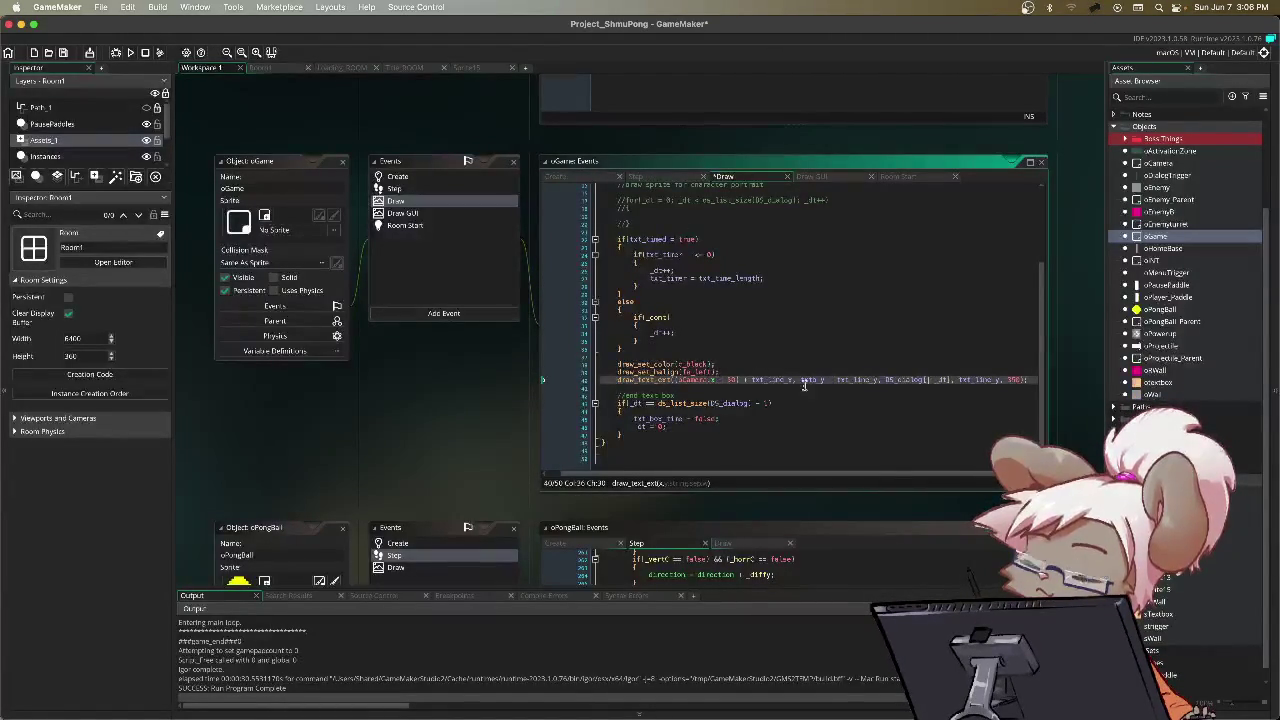
Step: Remove + txt_line_x from the text x position, then glance at Room1 and return
drag(791, 381, 739, 385)
key(BackSpace)
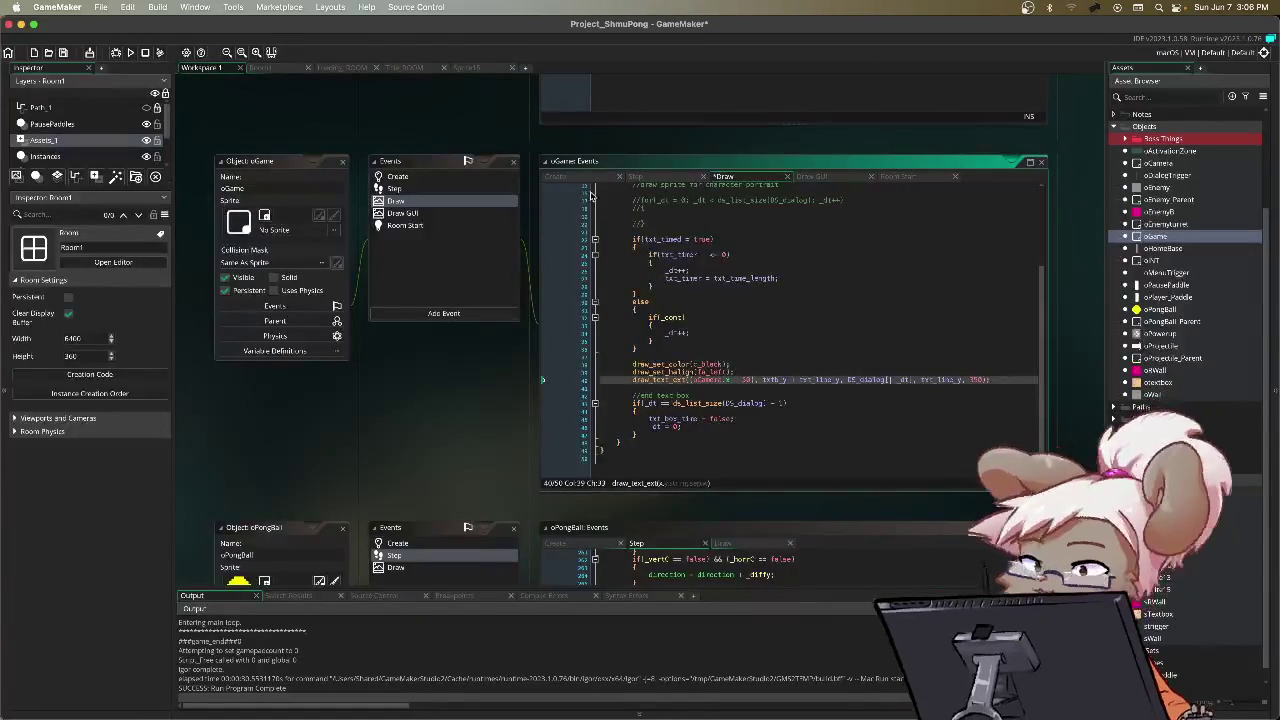
click(262, 68)
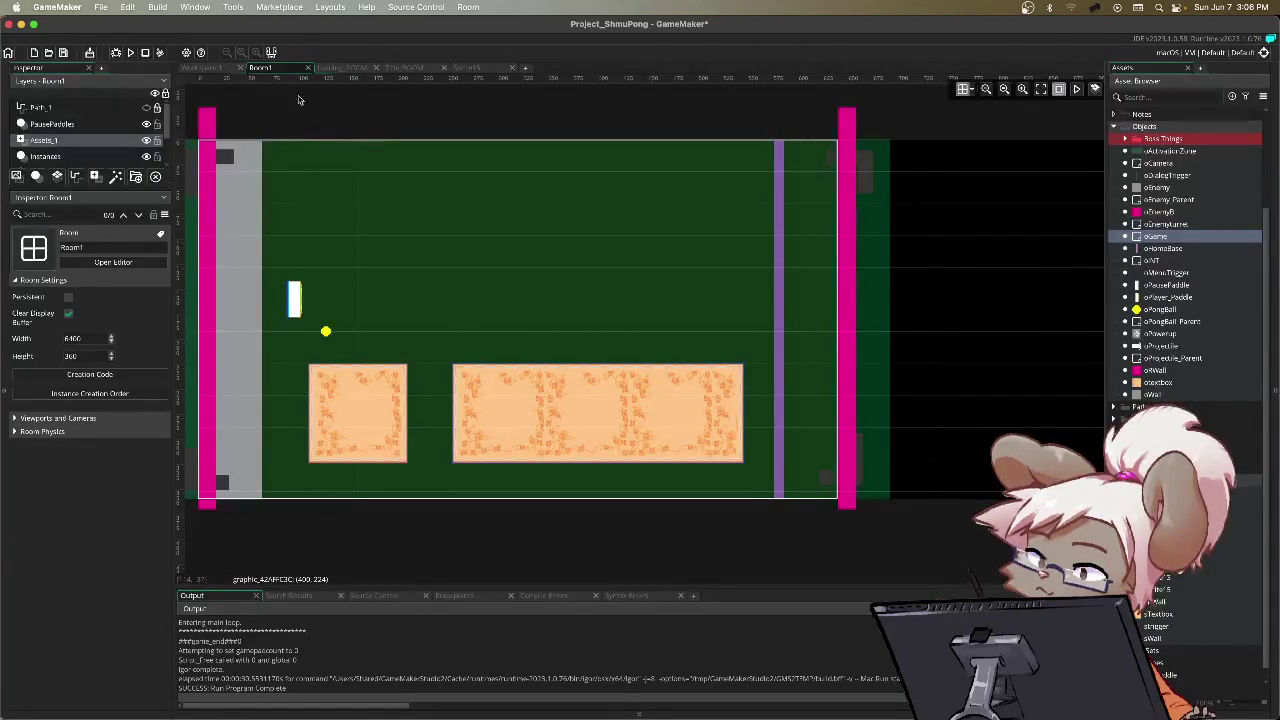
click(212, 69)
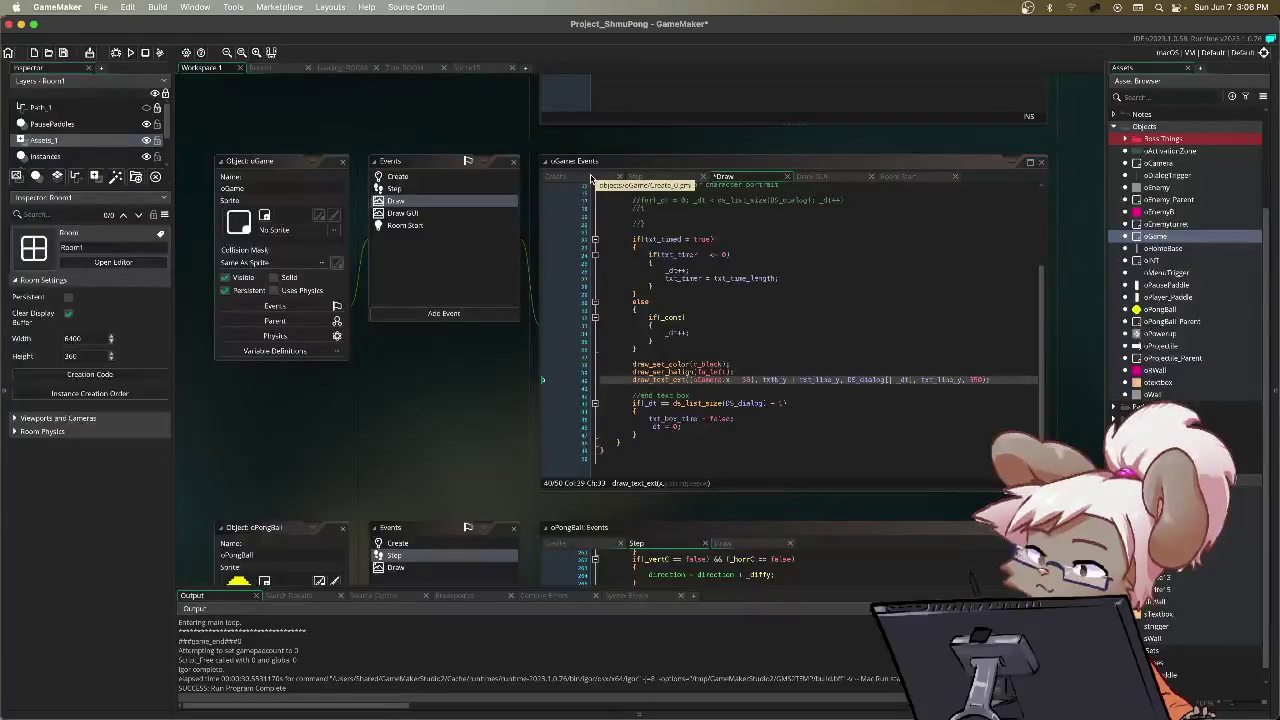
Step: Review the textbox y position in oGame's Create event against the Draw event code
click(591, 177)
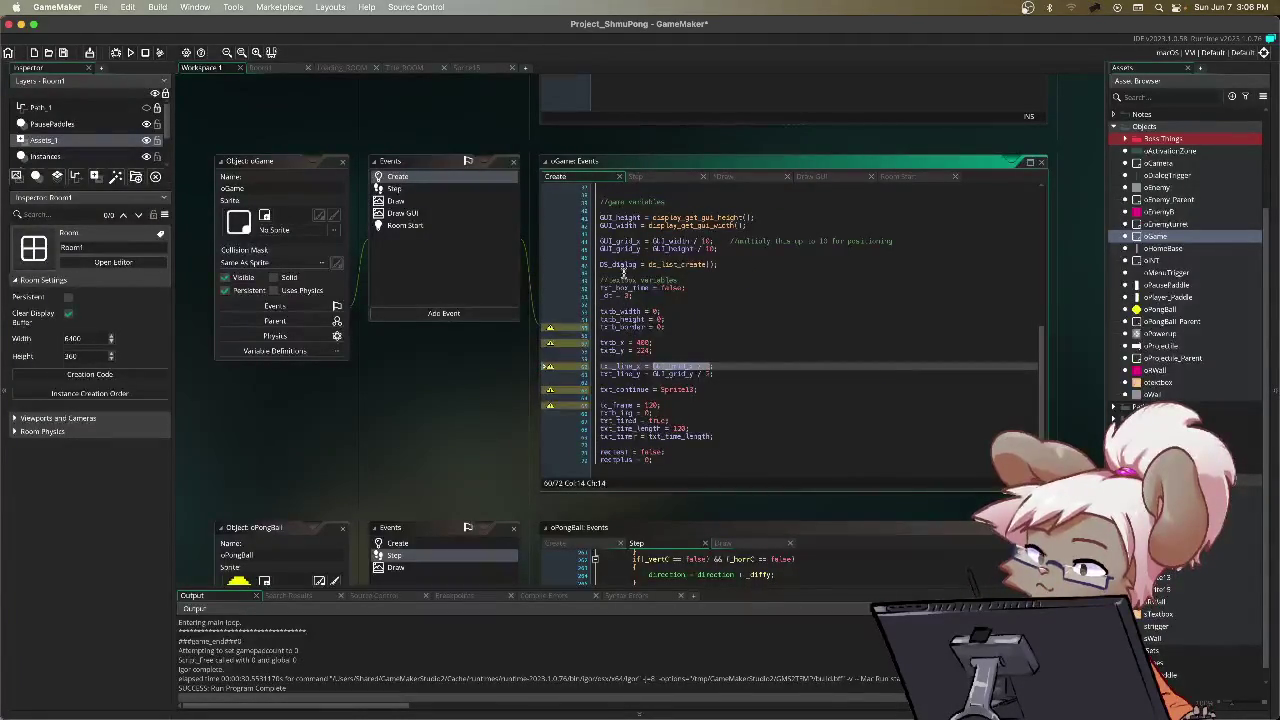
click(650, 351)
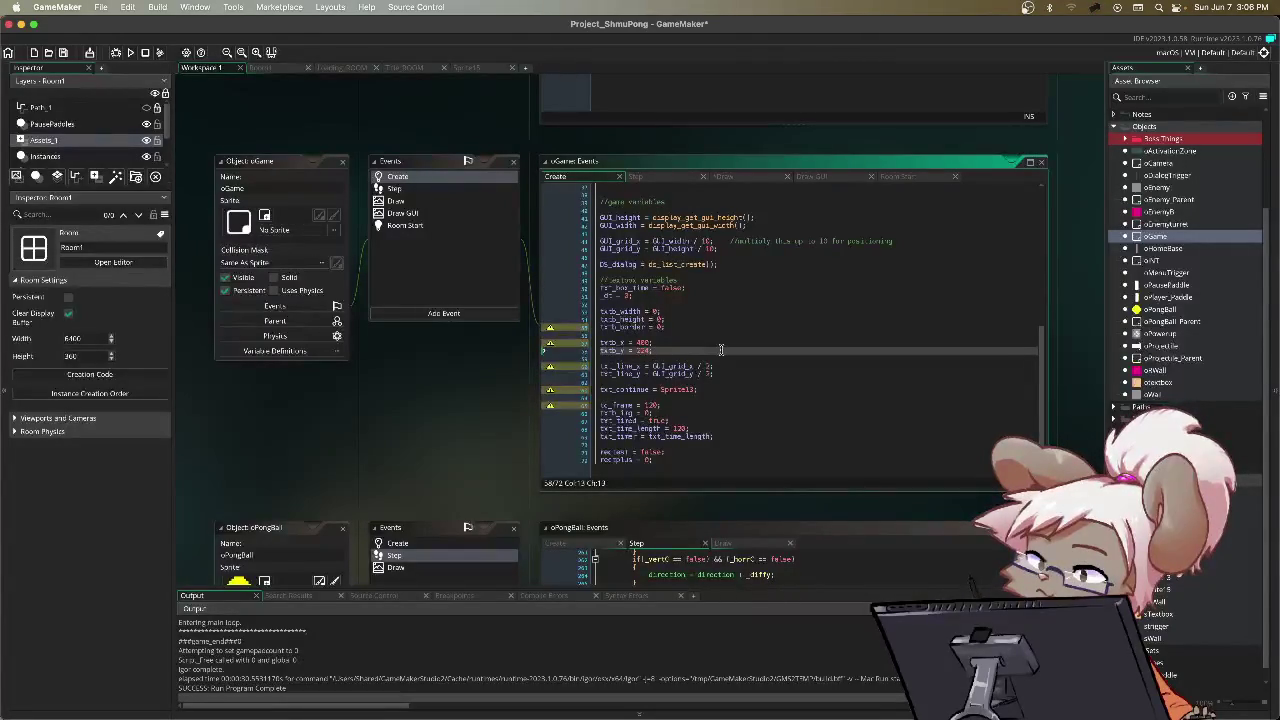
click(724, 177)
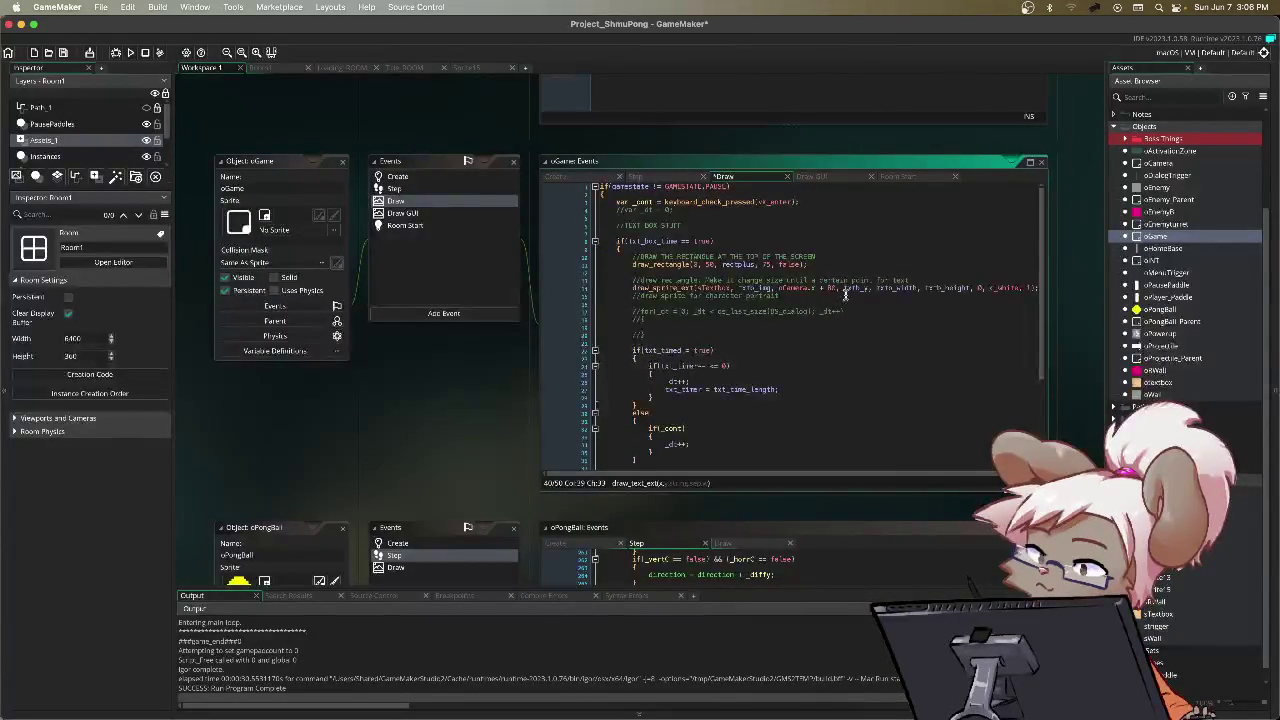
scroll(829, 309, down, 3)
scroll(829, 307, up, 2)
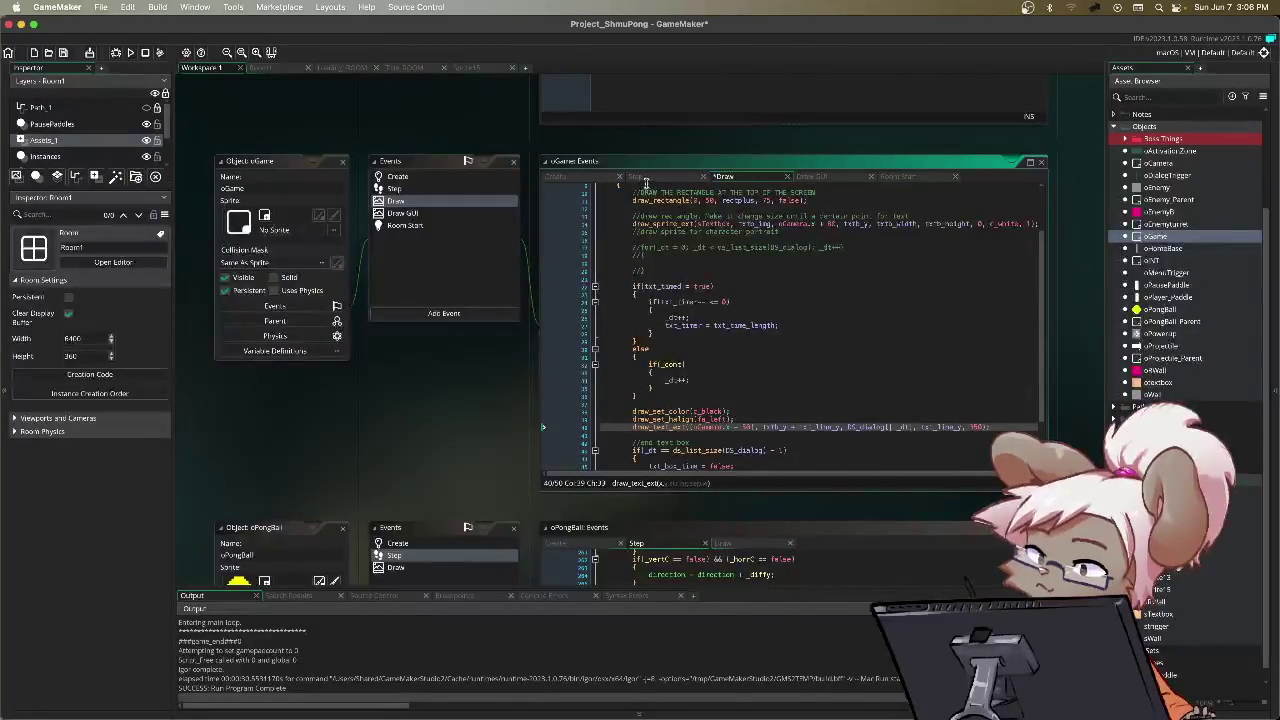
click(596, 179)
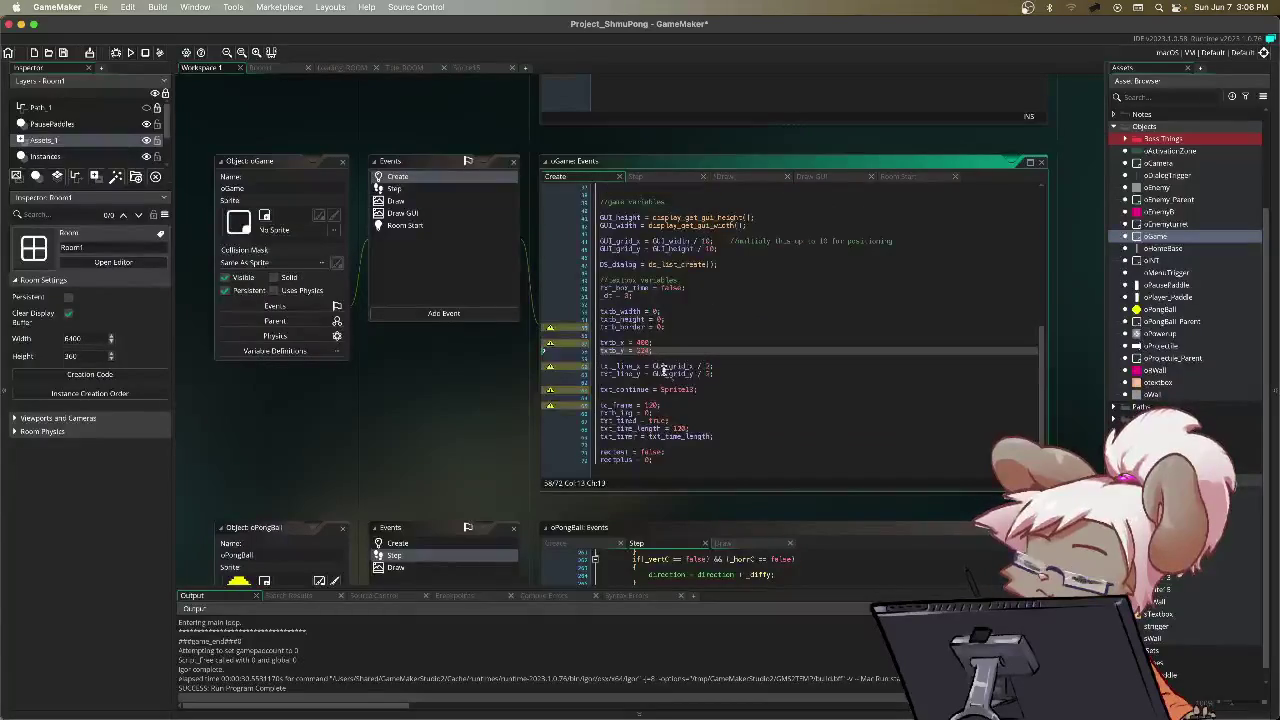
Step: Replace txt_line_y's 'GUI_grid_y / 2' value with 40, then save and run the game
drag(709, 373, 652, 374)
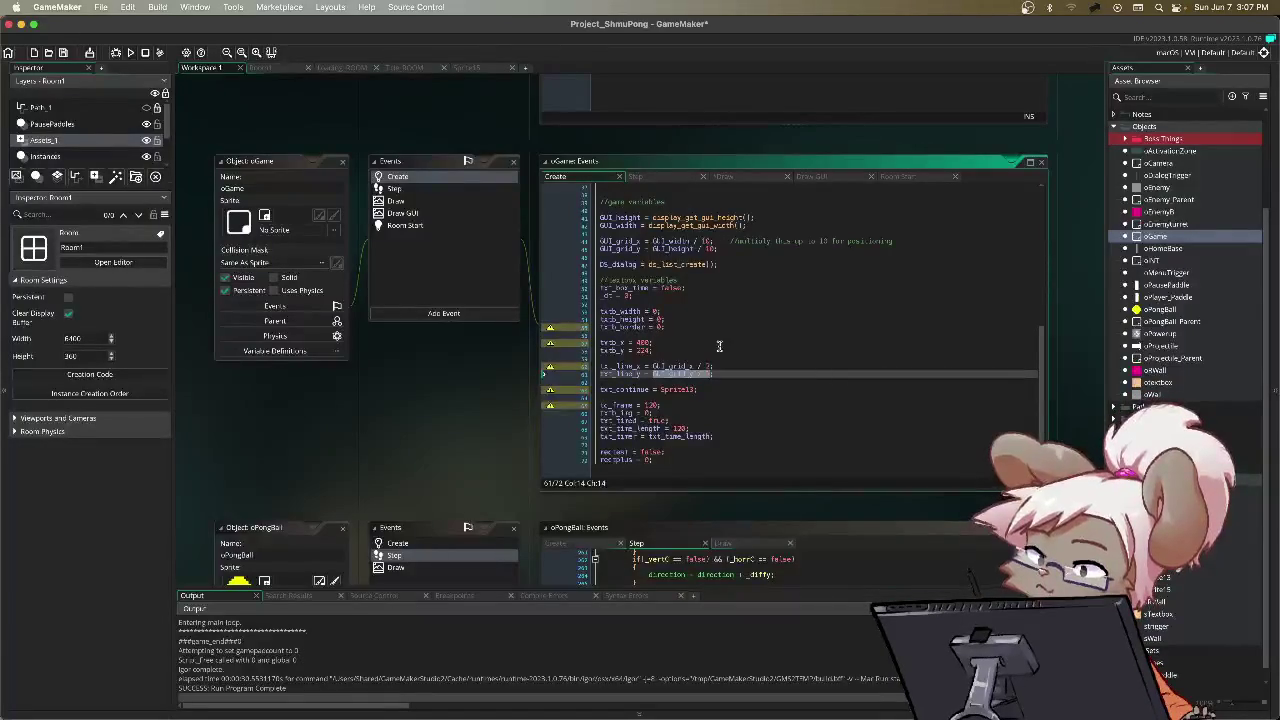
text(40;)
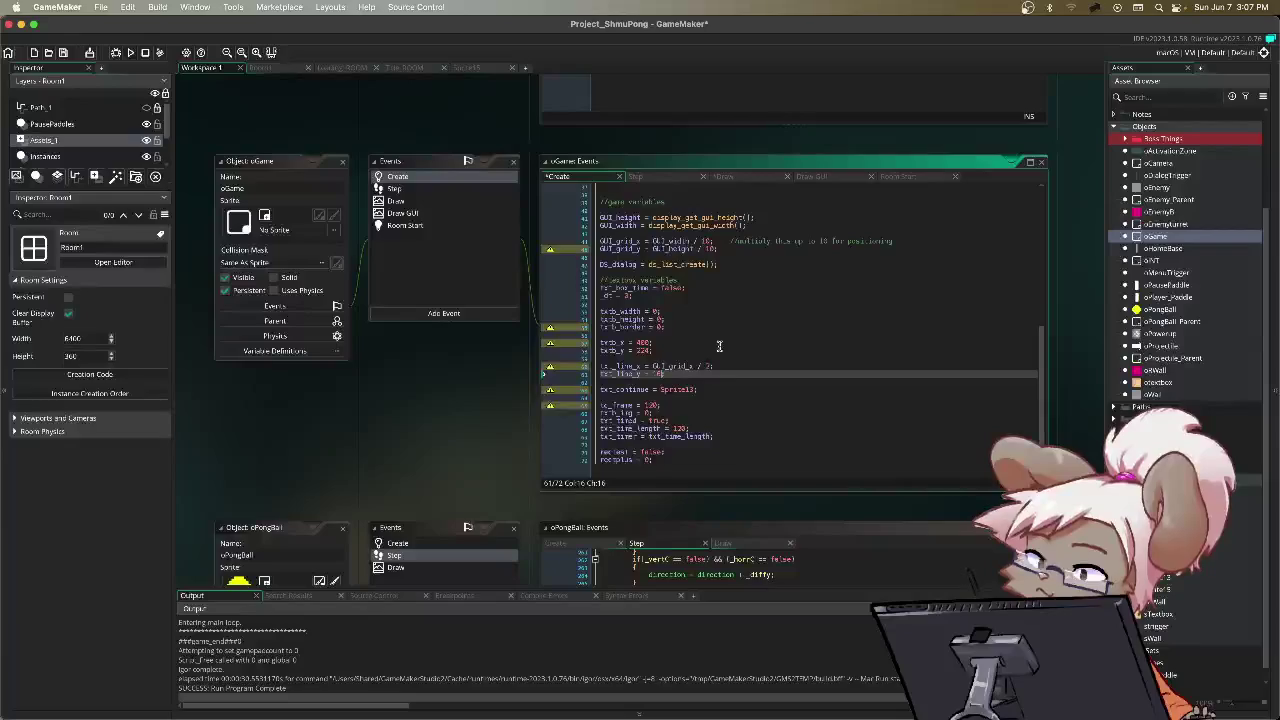
key(F5)
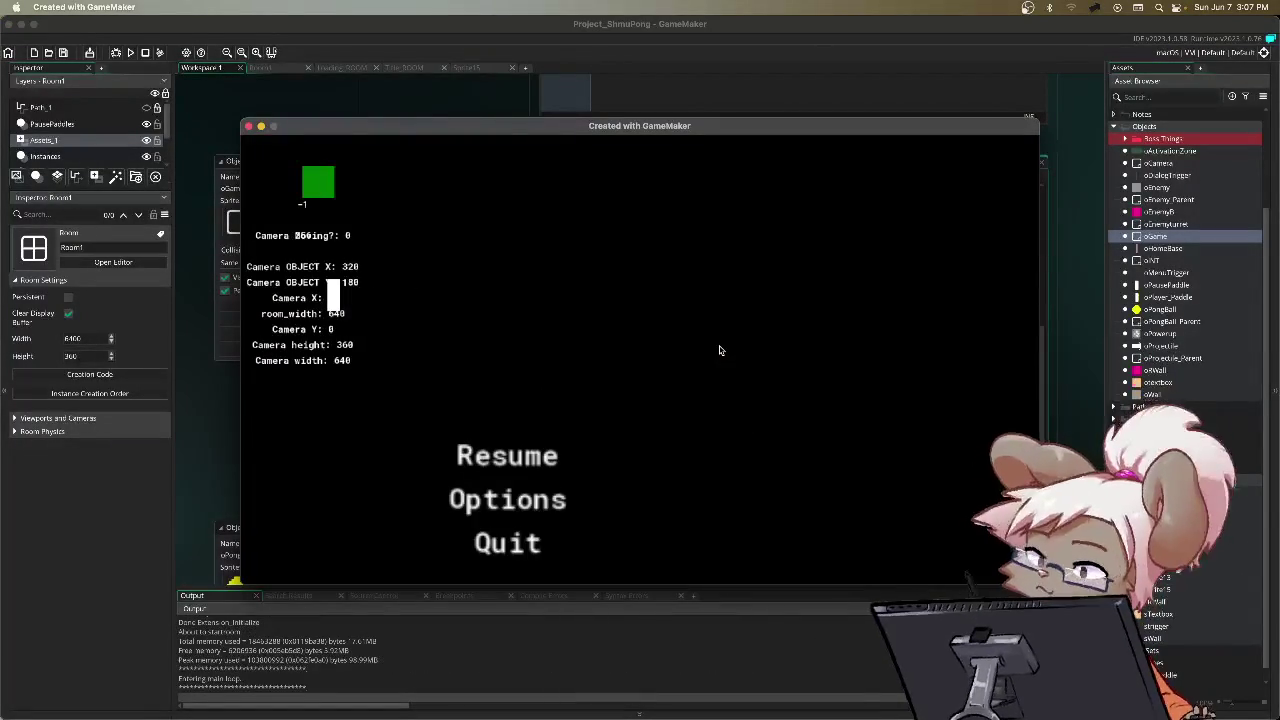
Step: Resume the test run, play to check the text box, then pause and quit
key(super+Tab)
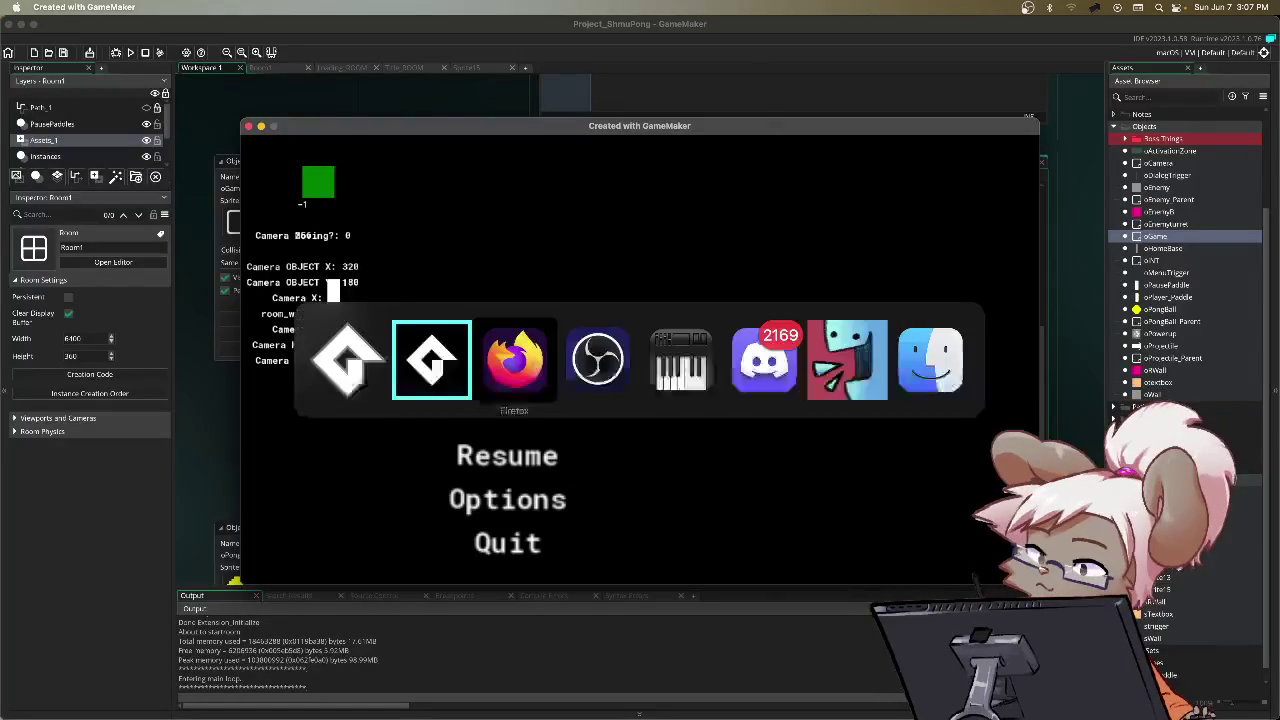
key(super+Tab)
key(super+Tab)
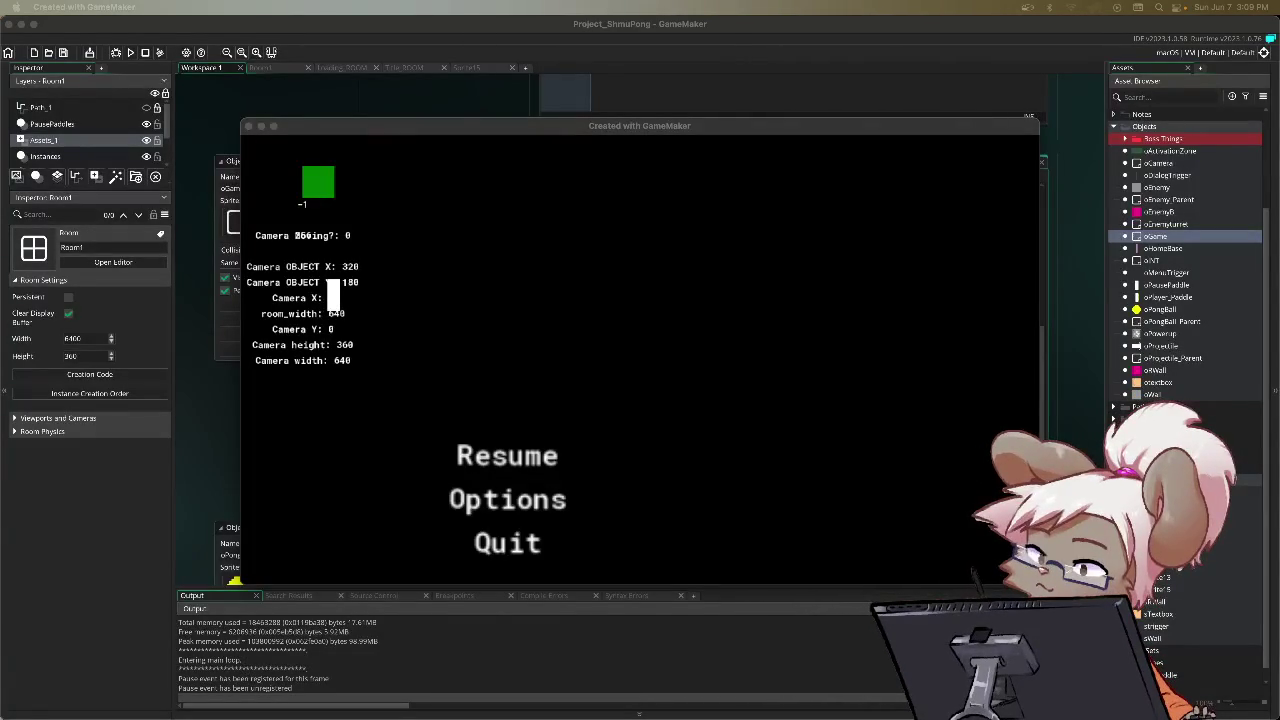
click(714, 408)
key(Return)
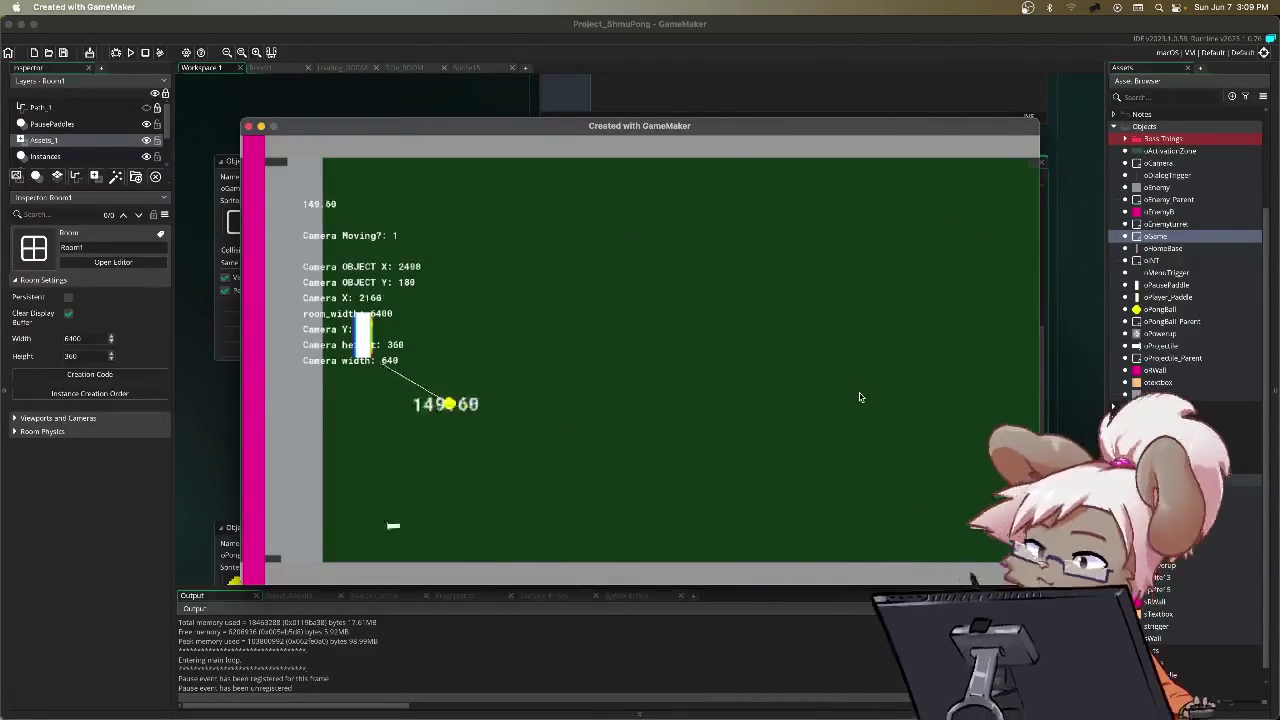
key(Escape)
key(Return)
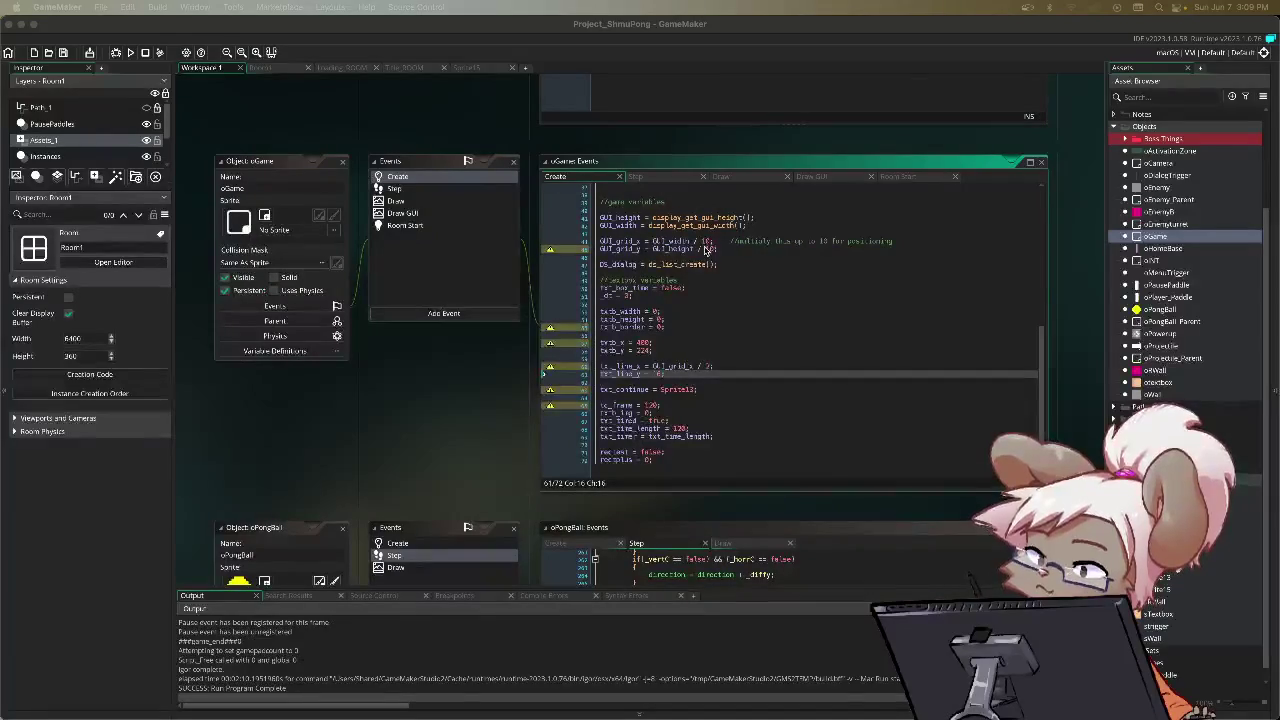
Step: Change the draw_text_ext width argument in oGame's Draw event from 350 to 300 and save
click(638, 406)
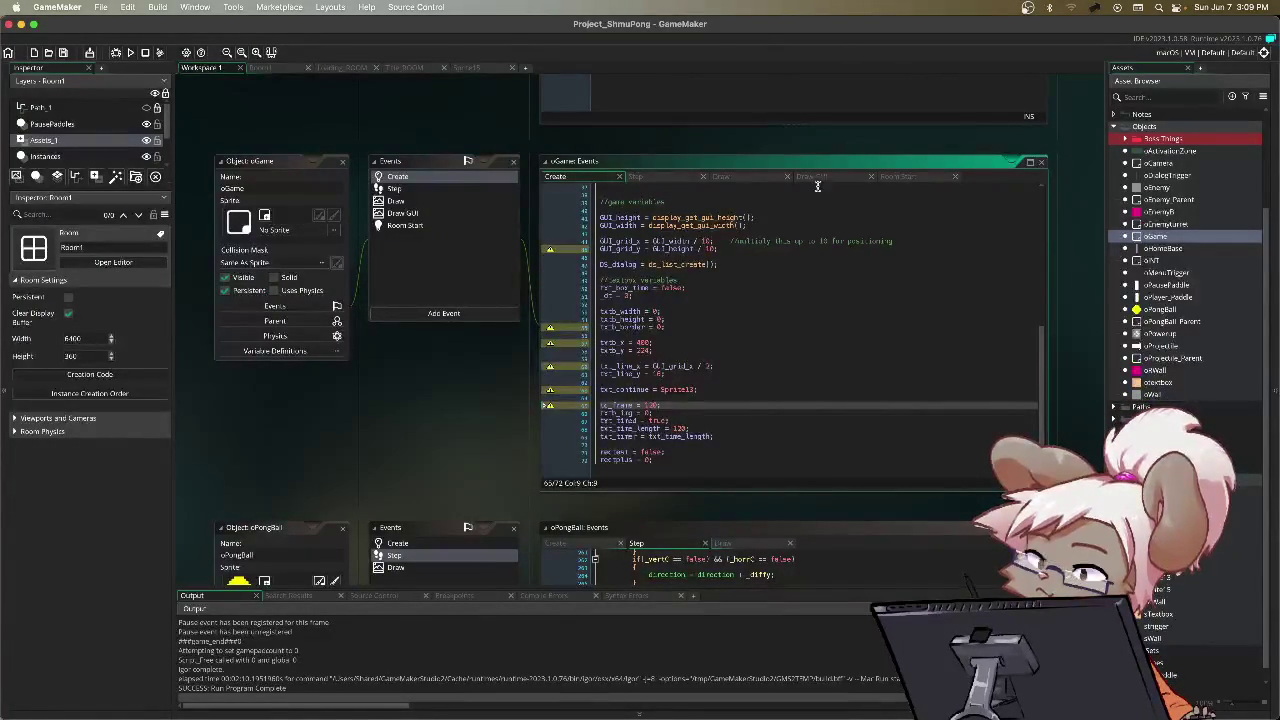
click(727, 177)
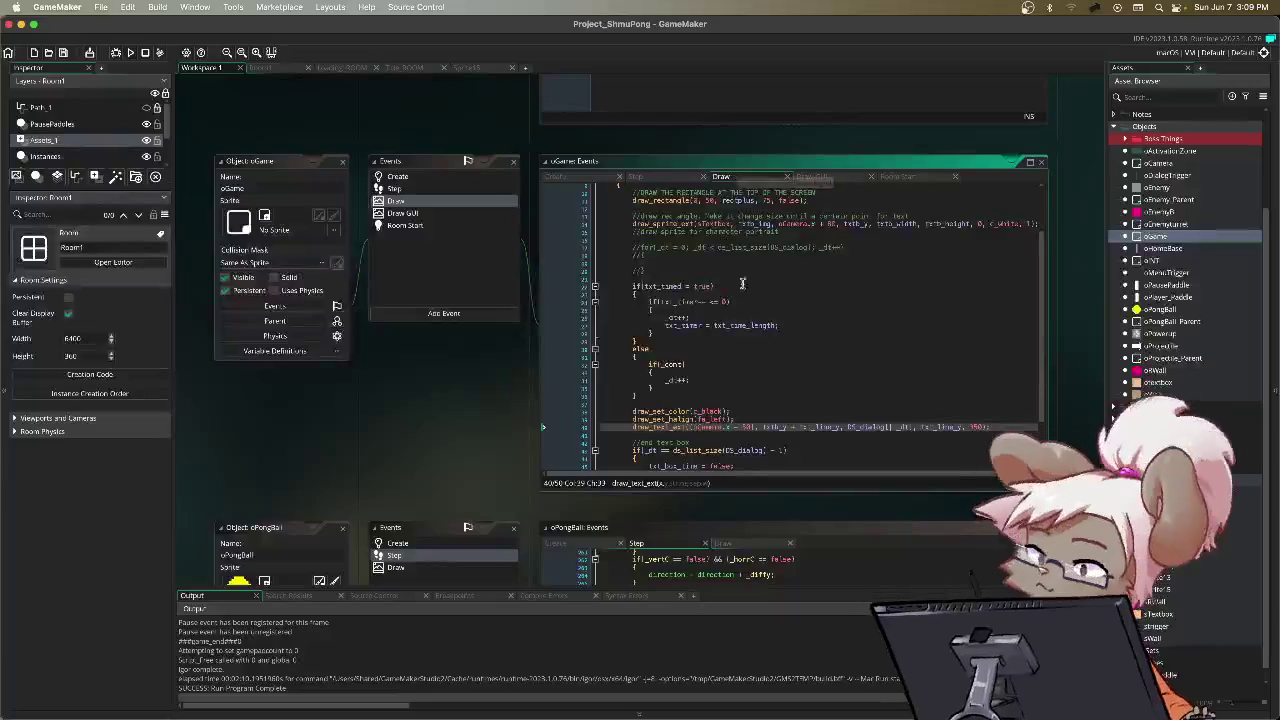
click(977, 429)
text(300)
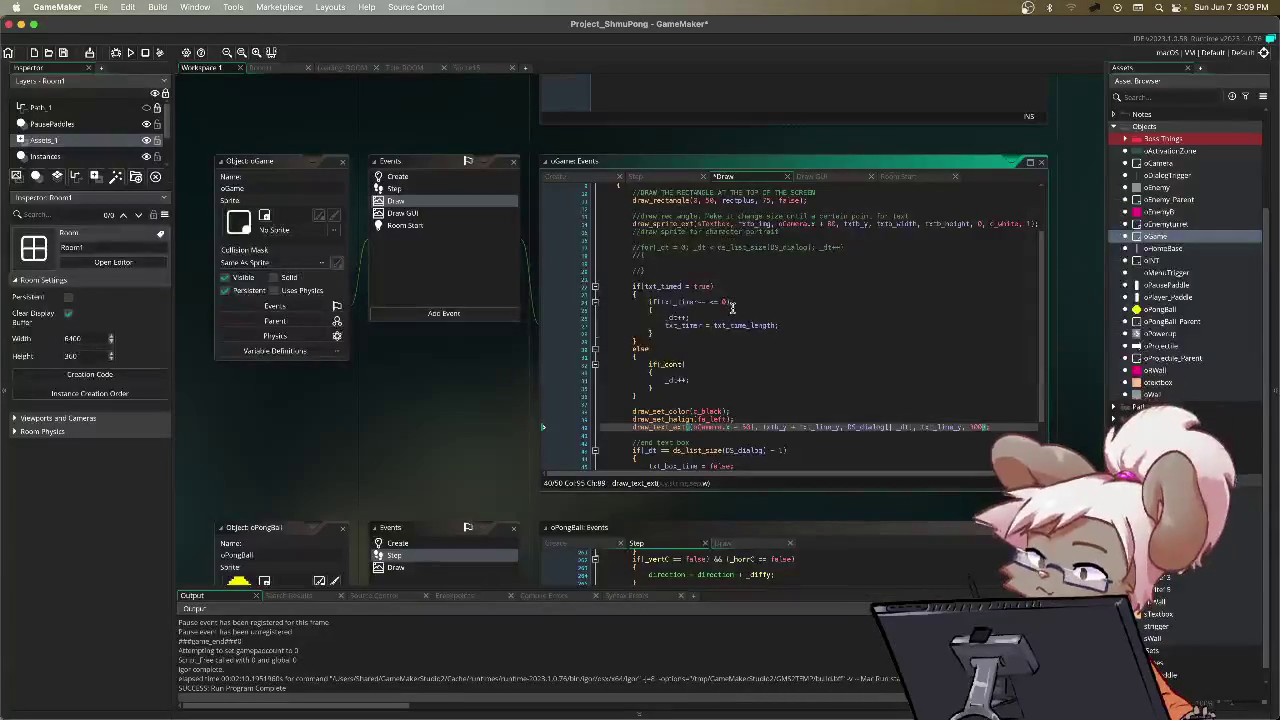
click(778, 346)
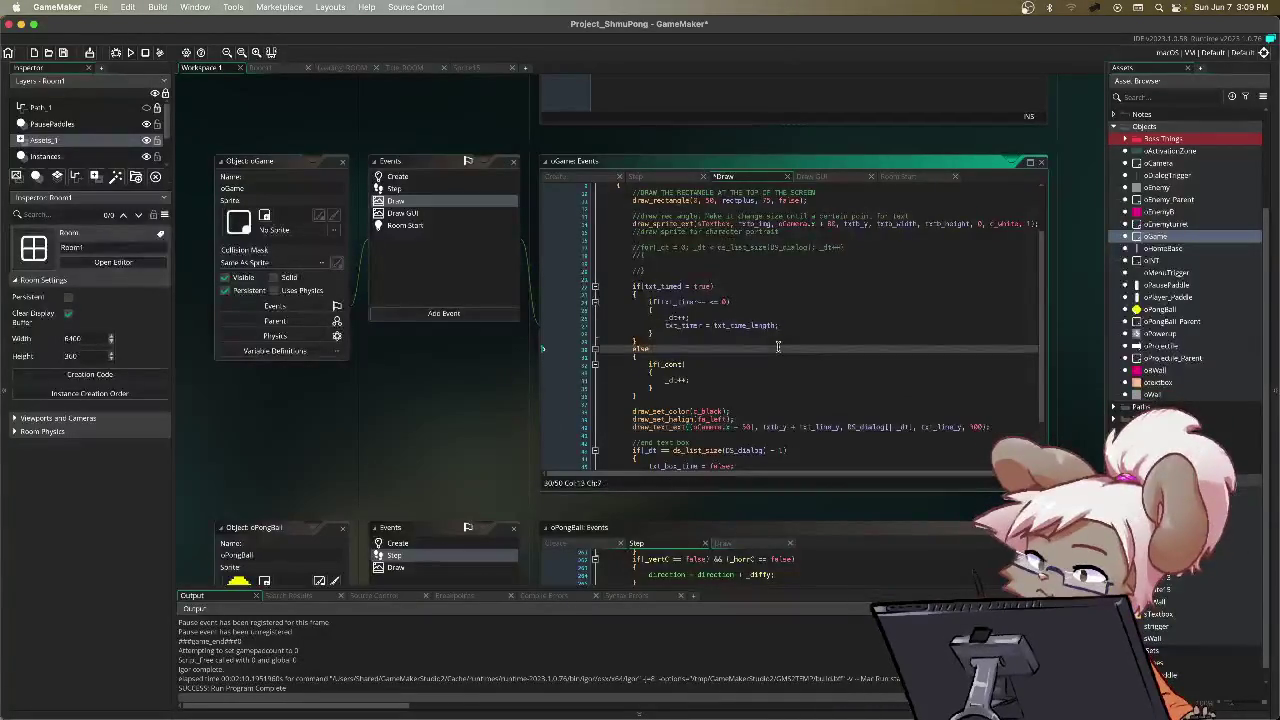
key(super+s)
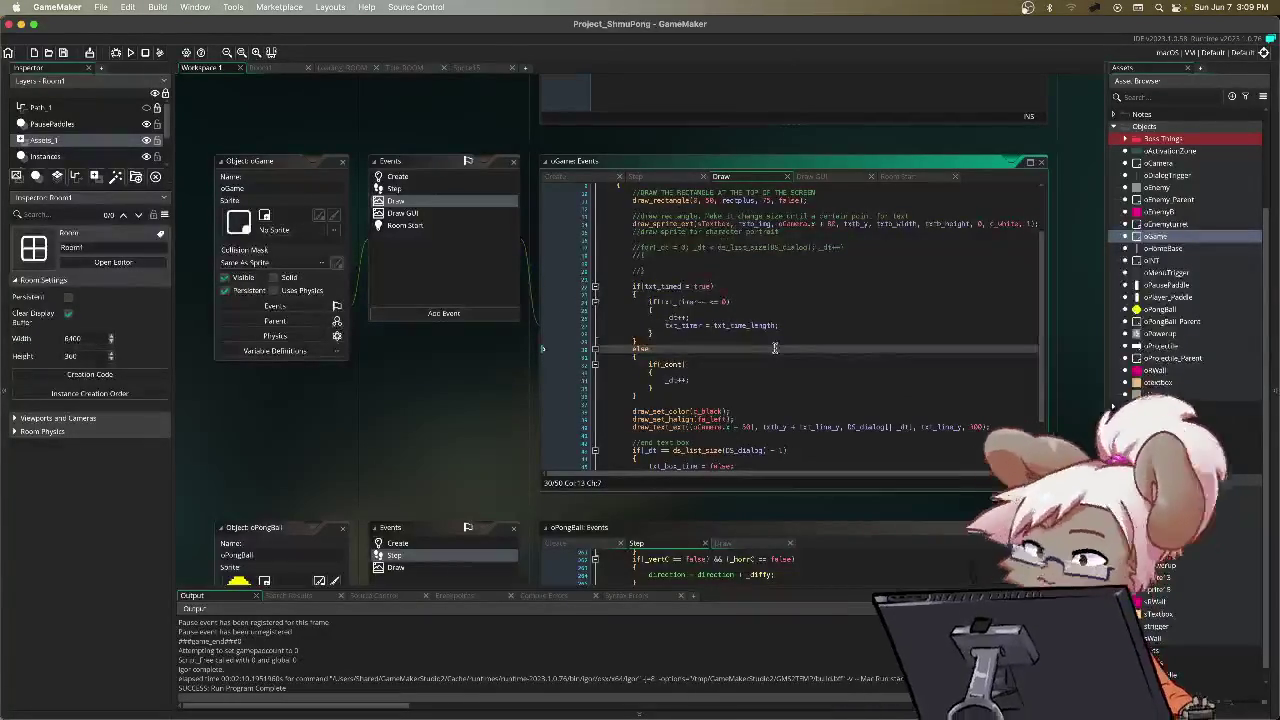
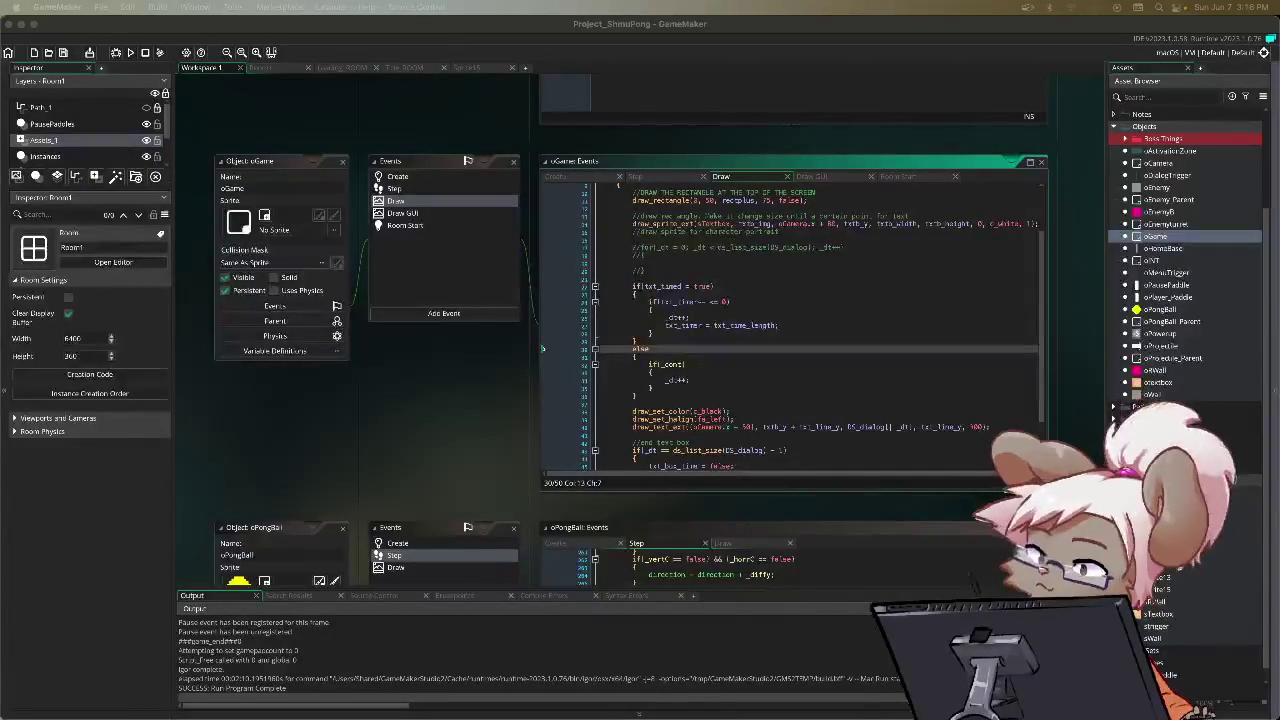
click(900, 358)
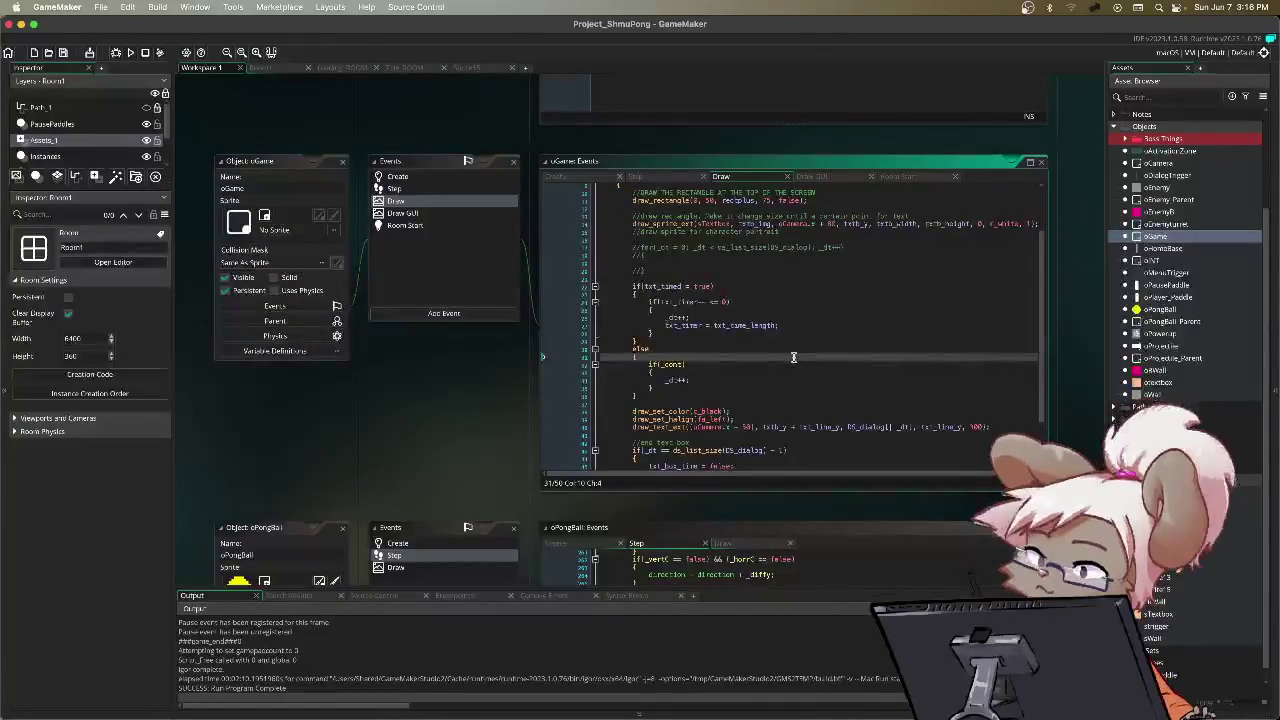
click(869, 434)
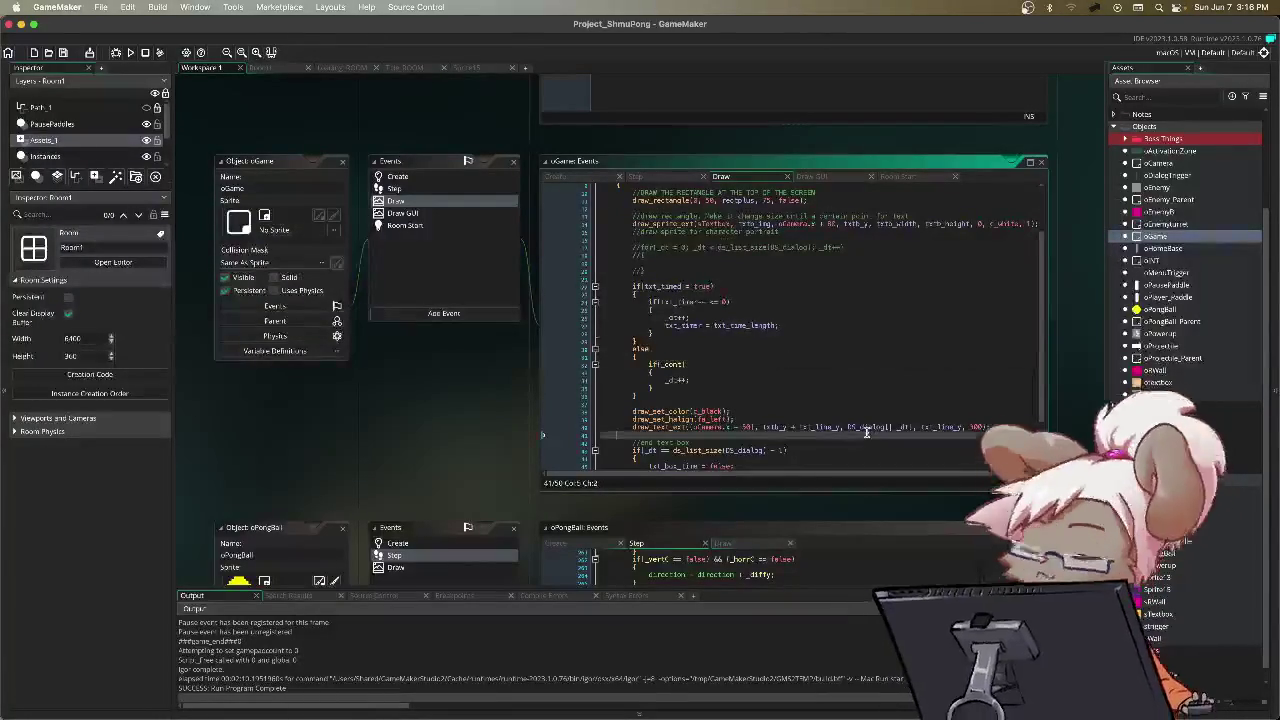